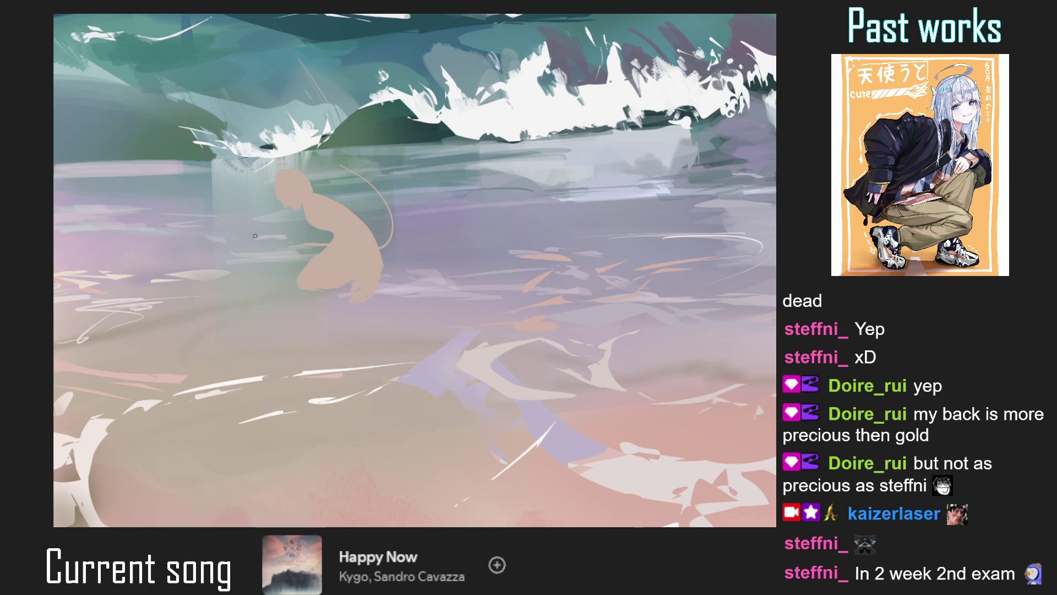
Lasso the kneeling figure, tilt it slightly and shift it left, then deselect
left_click_drag(375, 175, 390, 201)
key("ctrl+t")
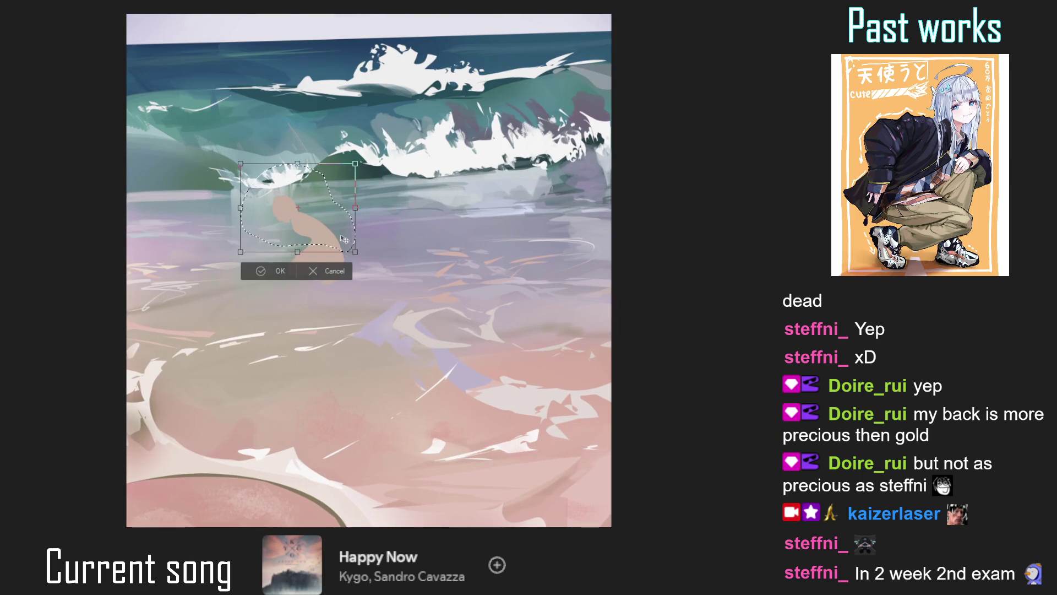
left_click_drag(345, 250, 336, 246)
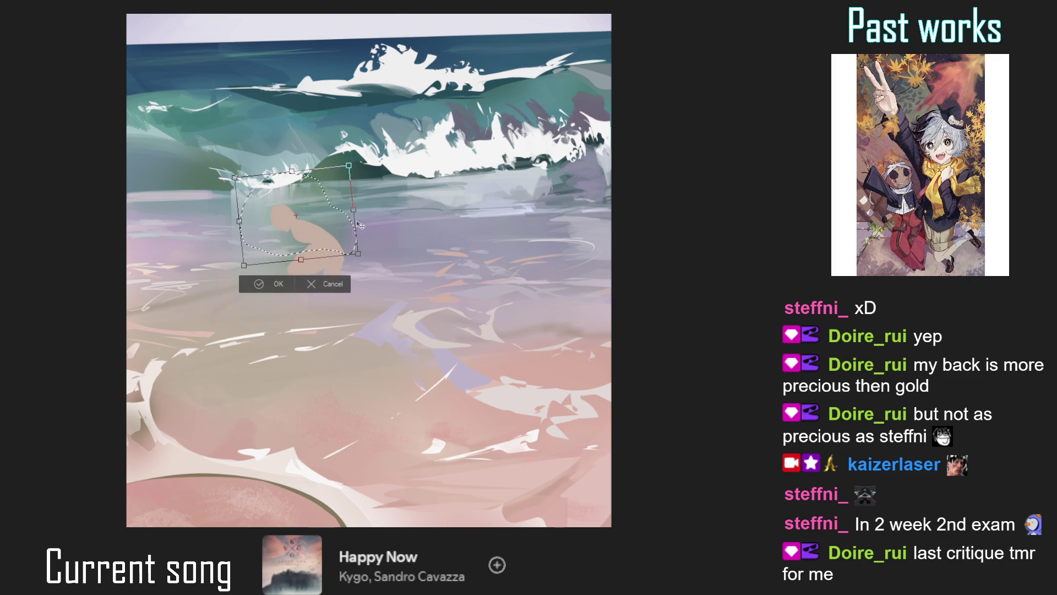
left_click(276, 283)
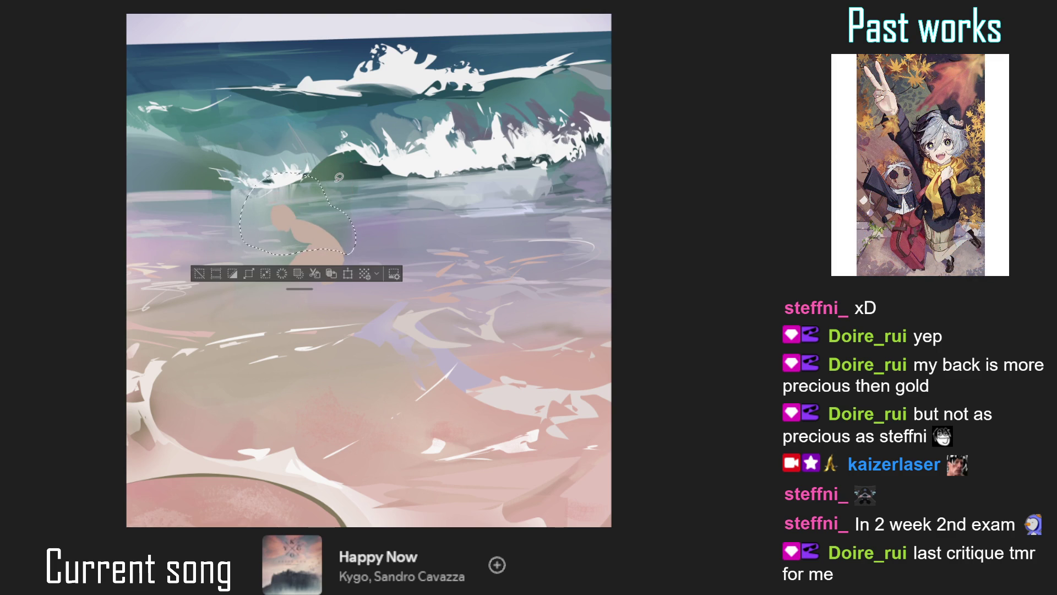
key("ctrl+d")
Try a clockwise rotation of the figure, then cancel it, leaving the figure unchanged
key("ctrl+t")
mouse_move(388, 225)
left_mouse_down()
mouse_move(394, 252)
mouse_move(352, 247)
left_mouse_up()
left_click(337, 310)
key("ctrl+d")
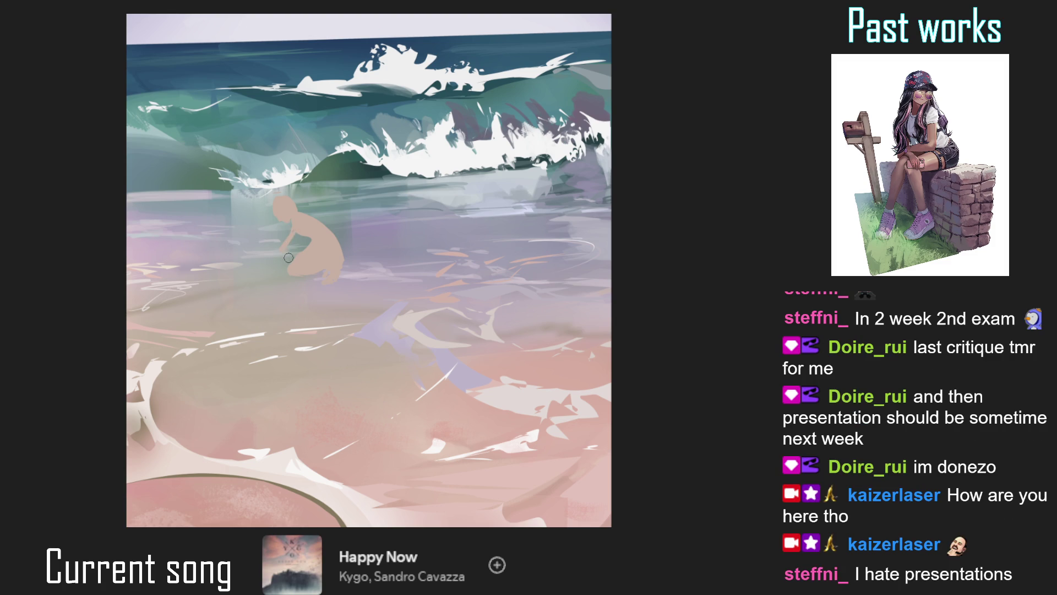
Draw thin strokes along the figure's arm and near the hand, then undo the arm stroke
left_click_drag(285, 246, 295, 236)
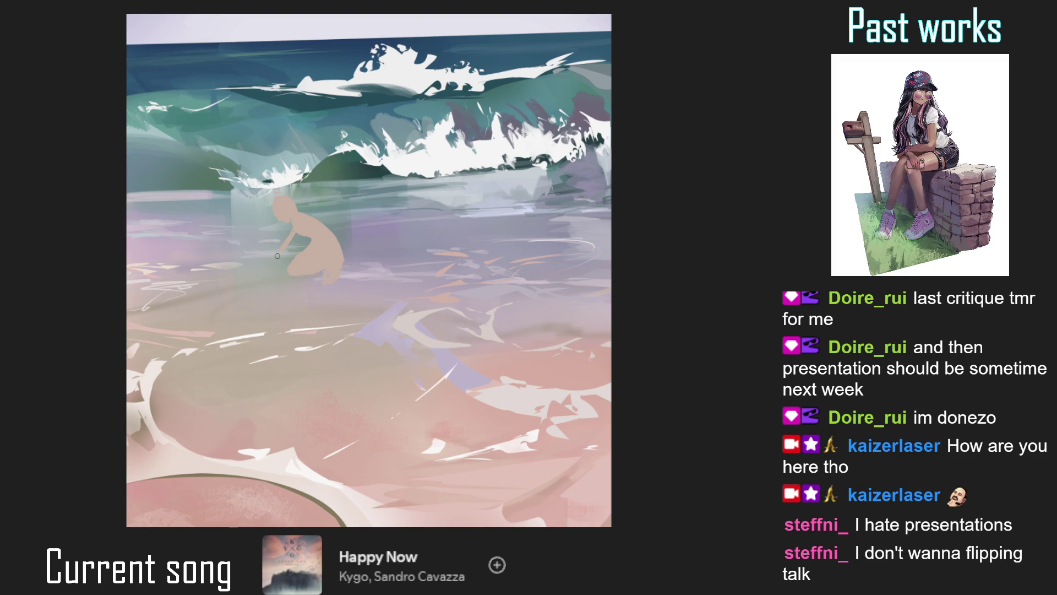
mouse_move(277, 256)
left_mouse_down()
mouse_move(289, 236)
mouse_move(278, 255)
left_mouse_up()
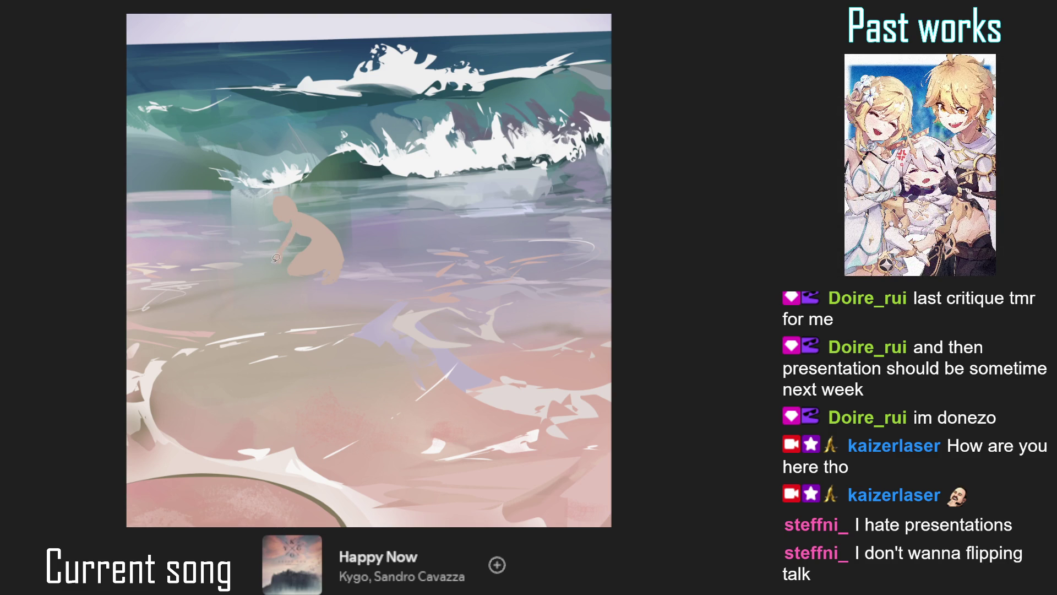
key("ctrl+0")
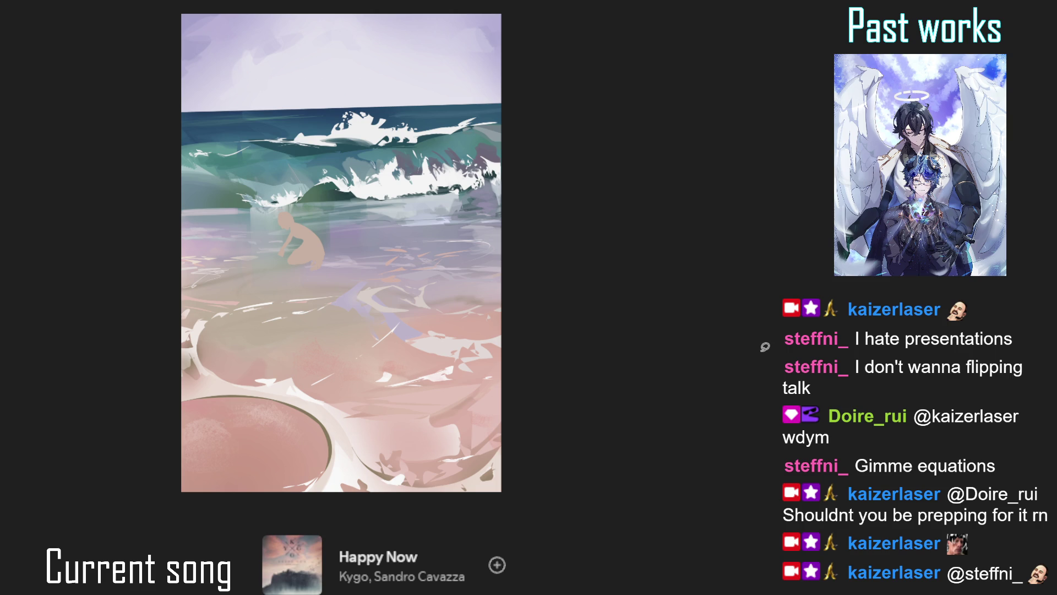
Draw a dark curve on the figure's shoulder and extend the line down its back
scroll(298, 240, "up", 2)
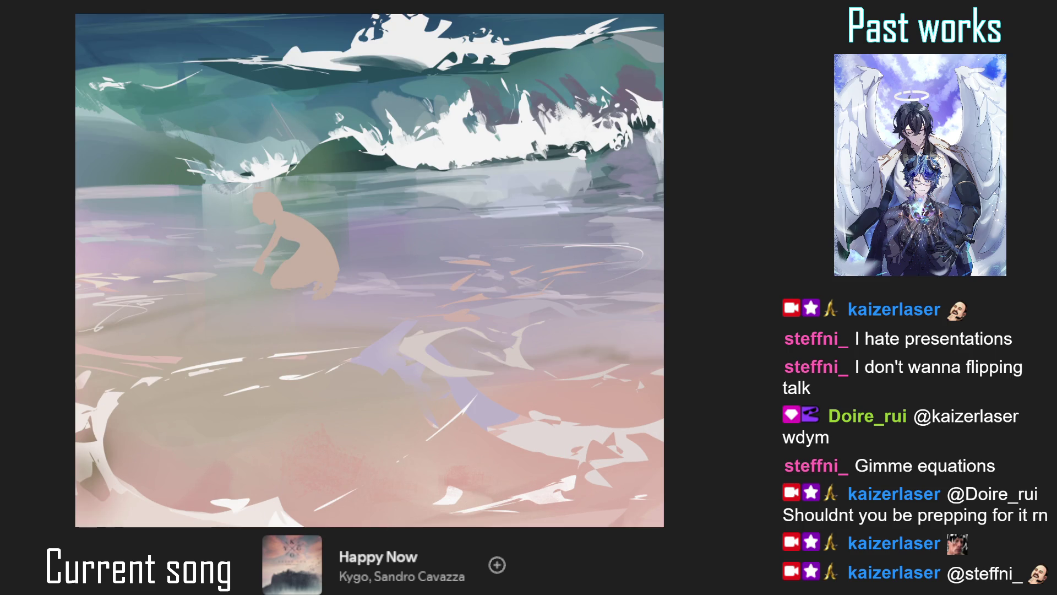
scroll(344, 243, "right", 2)
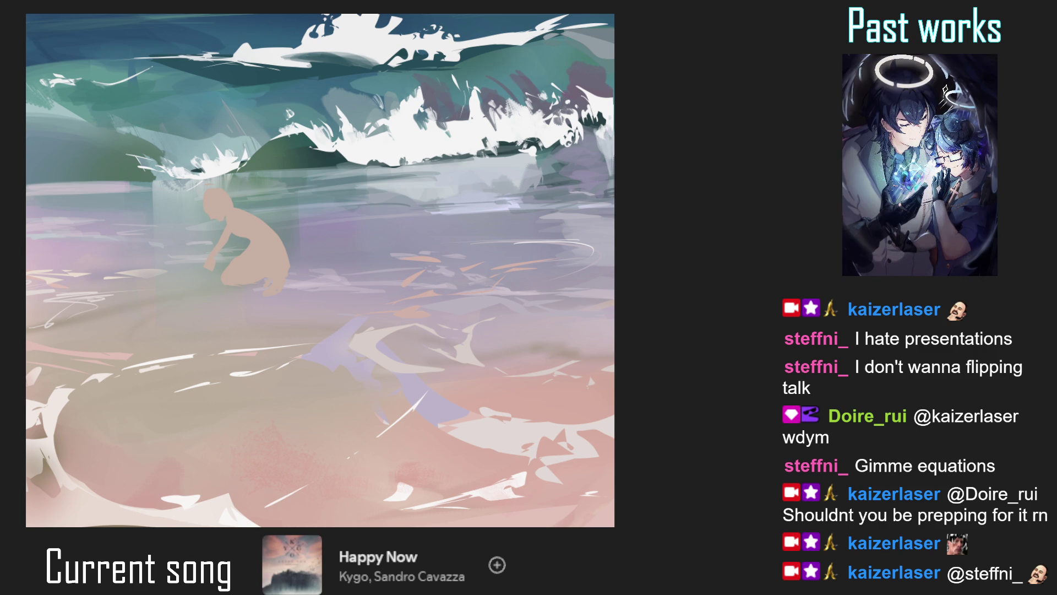
scroll(251, 242, "down", 2)
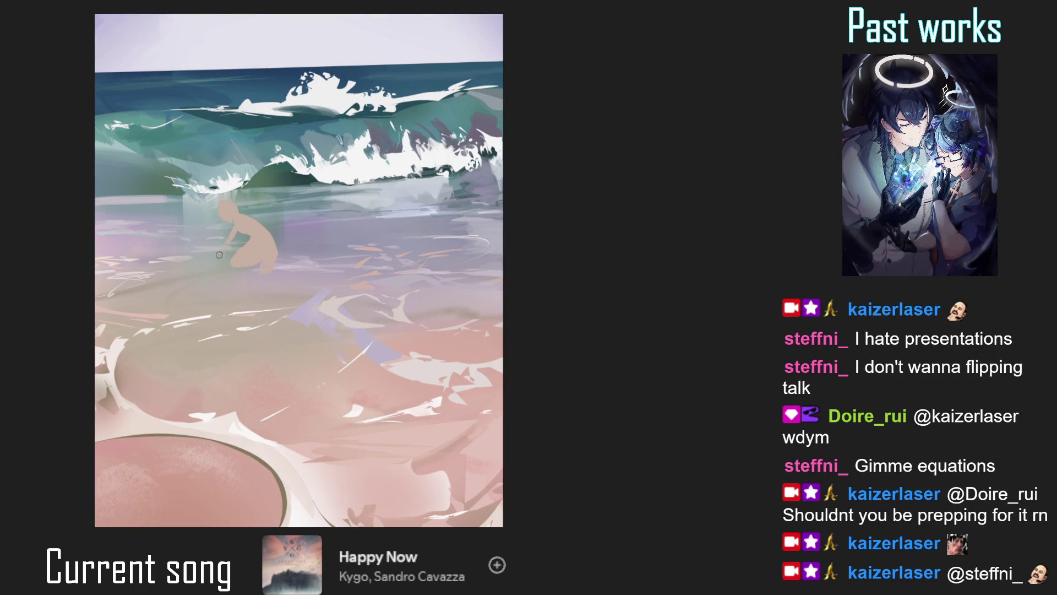
key("ctrl+z")
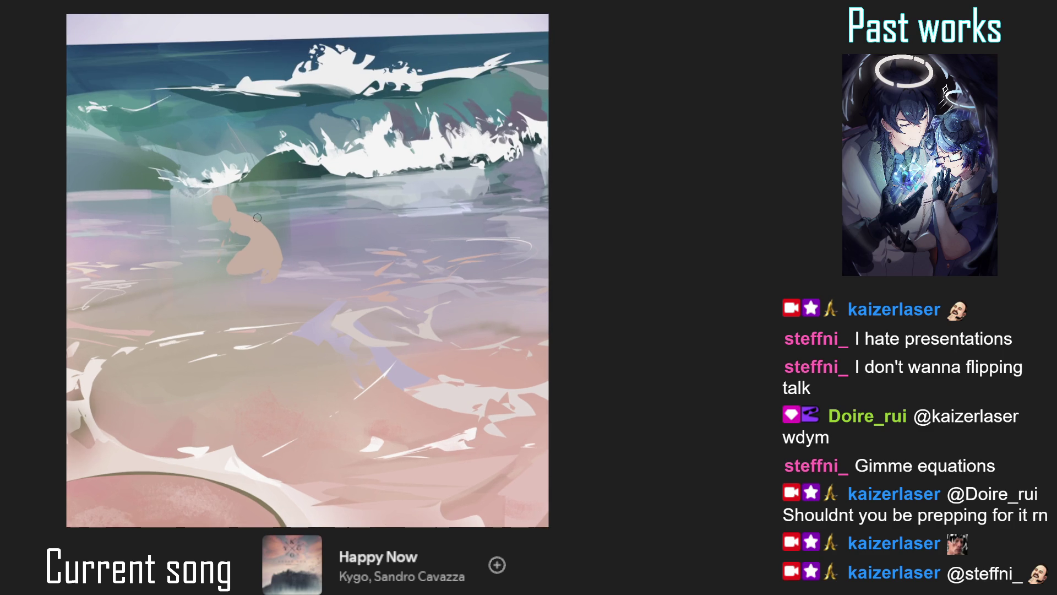
left_click_drag(243, 215, 234, 219)
left_click_drag(265, 259, 252, 239)
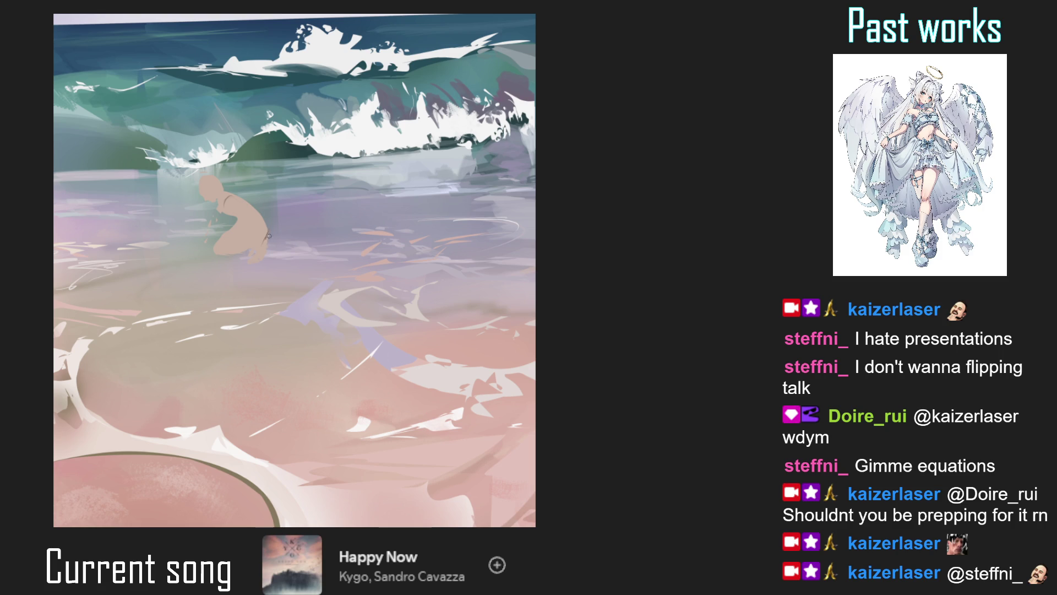
left_click_drag(269, 237, 263, 243)
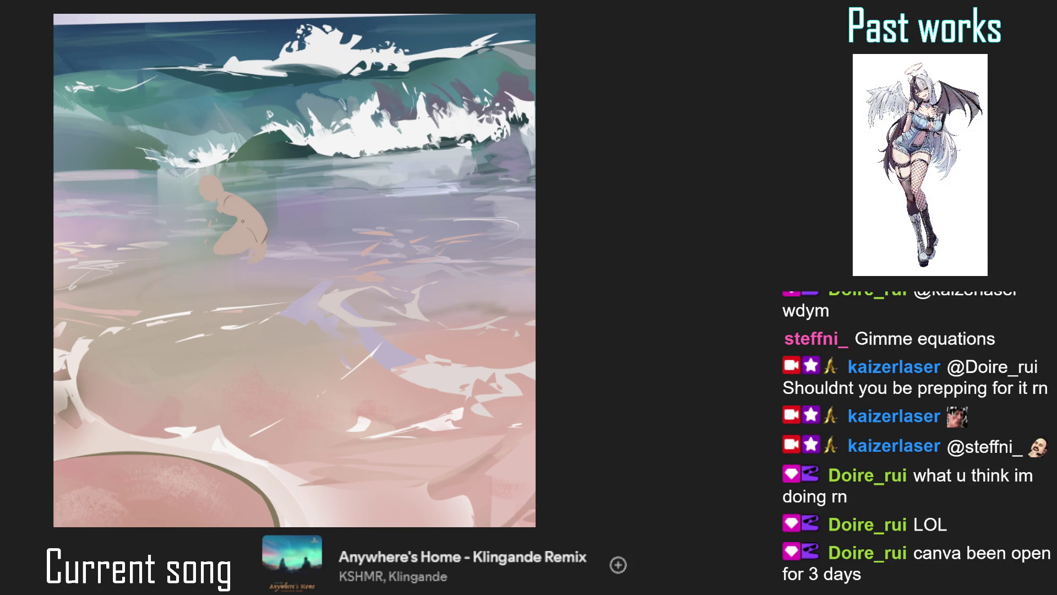
scroll(258, 231, "down", 3)
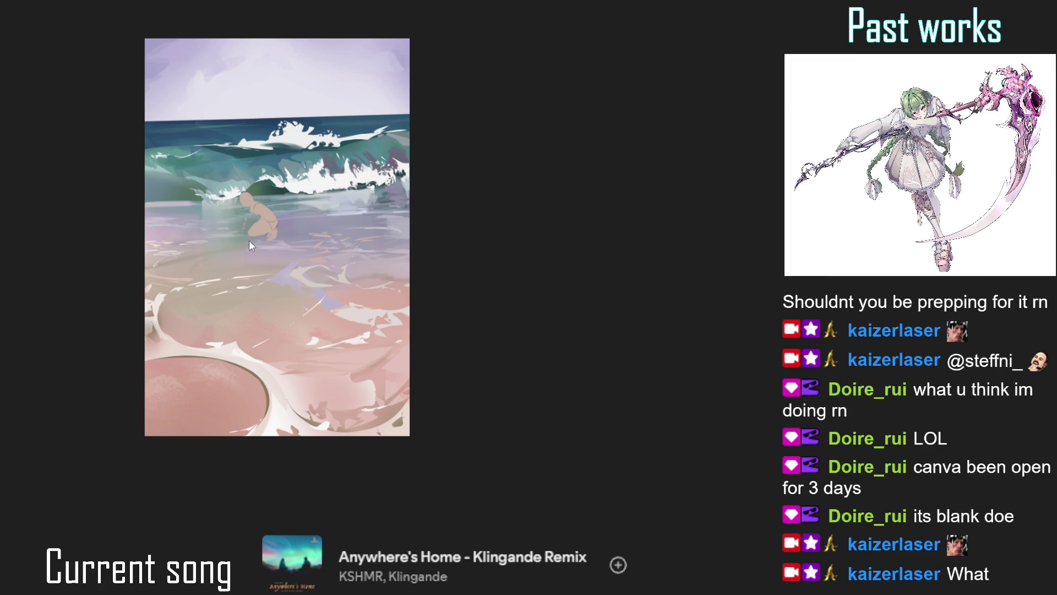
In a rotated view, redraw the back line down to the lower edge and up the lower-right side
scroll(237, 241, "up", 3)
mouse_move(229, 238)
left_mouse_down()
mouse_move(195, 230)
mouse_move(193, 255)
mouse_move(218, 218)
left_mouse_up()
key("ctrl+z")
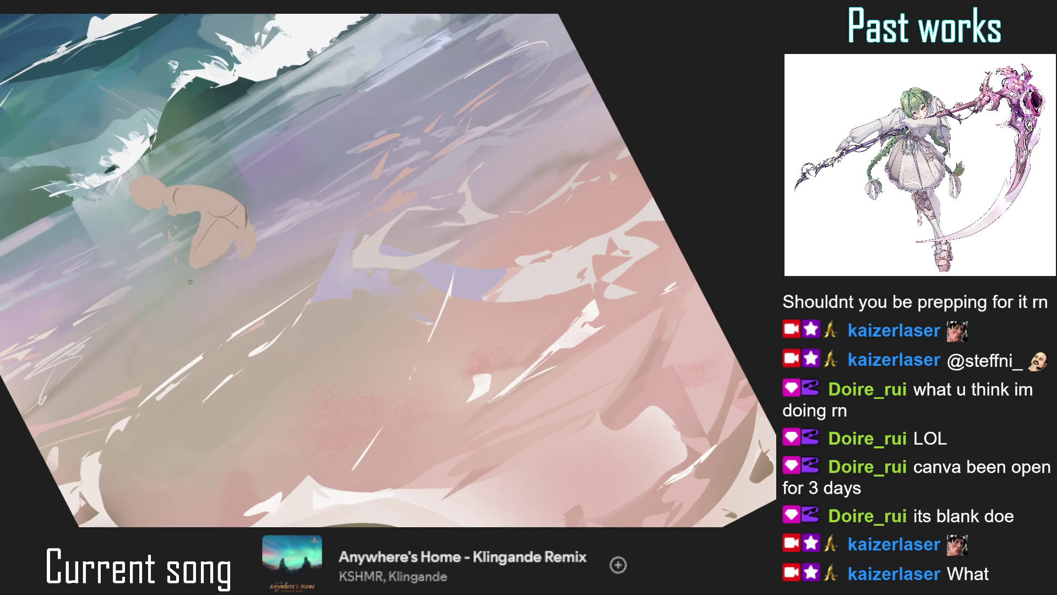
left_click_drag(190, 267, 195, 256)
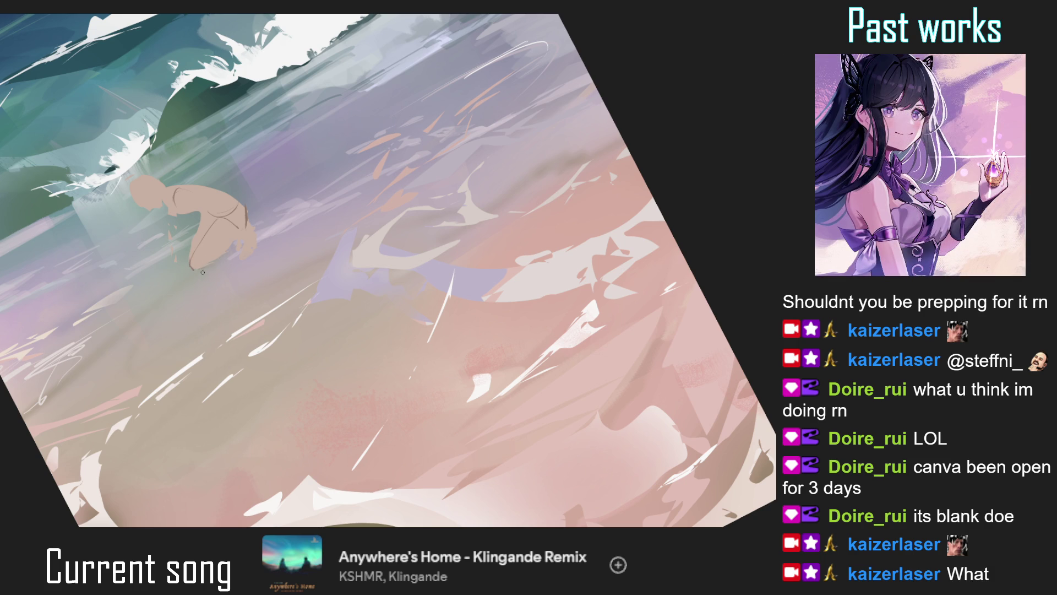
left_click_drag(192, 269, 219, 264)
left_click_drag(210, 262, 242, 226)
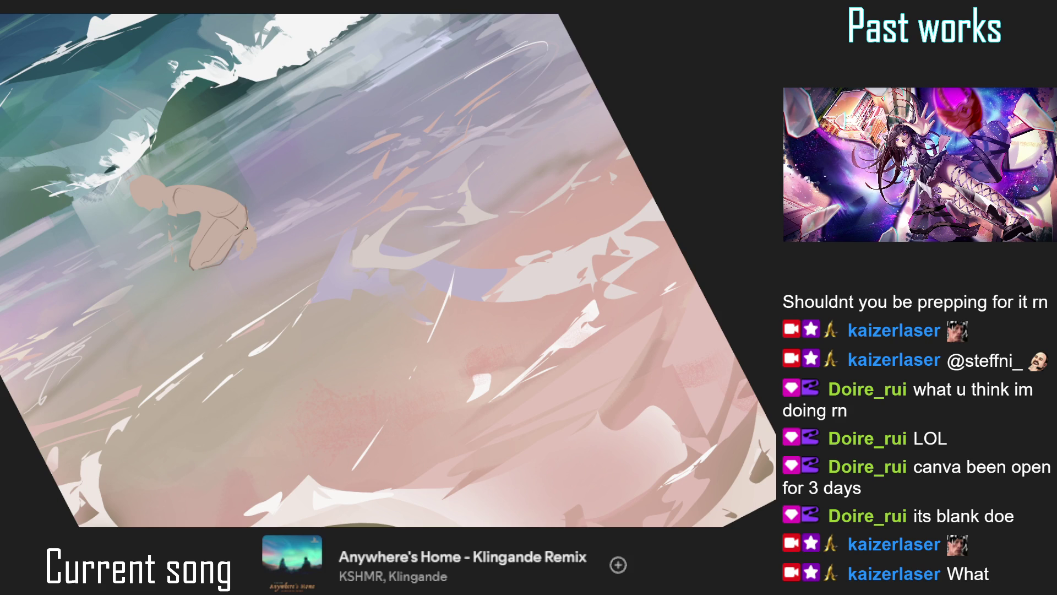
key("ctrl+0")
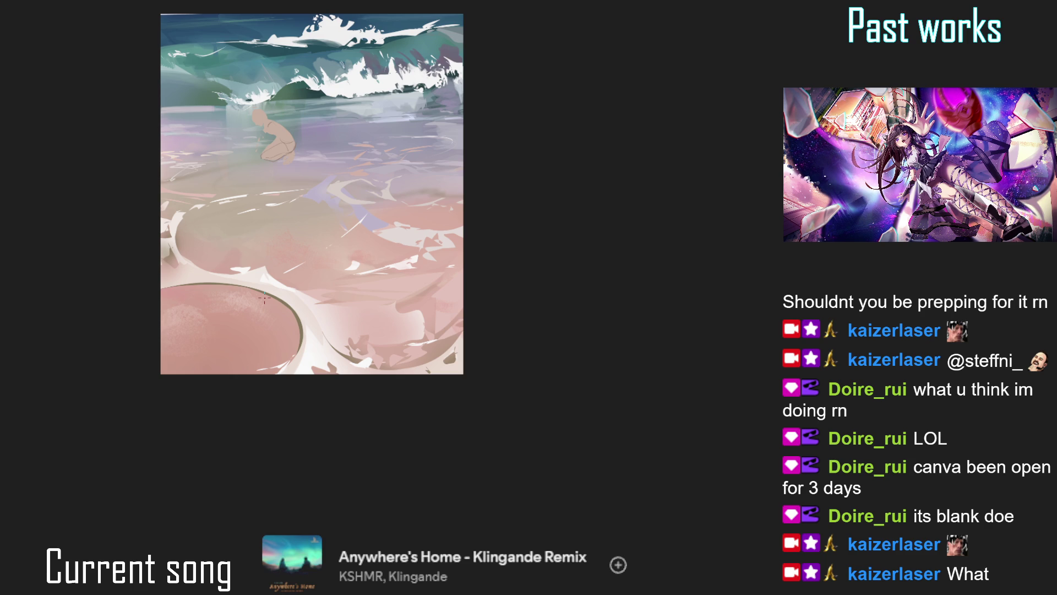
Zoom and pan onto the kneeling figure and shrink the brush for fine lines
scroll(286, 157, "up", 5)
key("p")
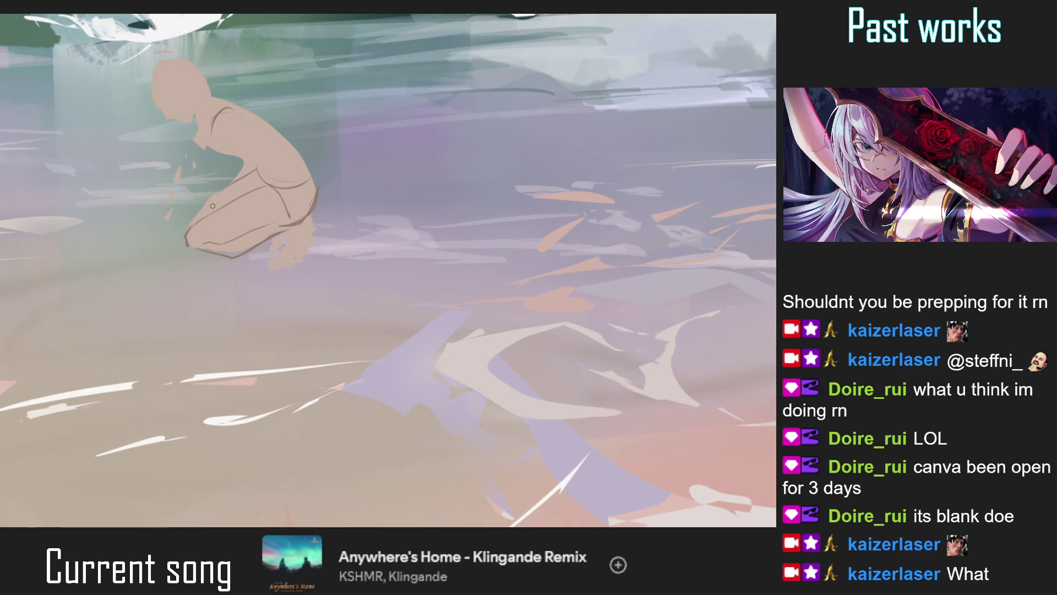
scroll(211, 201, "down", 5)
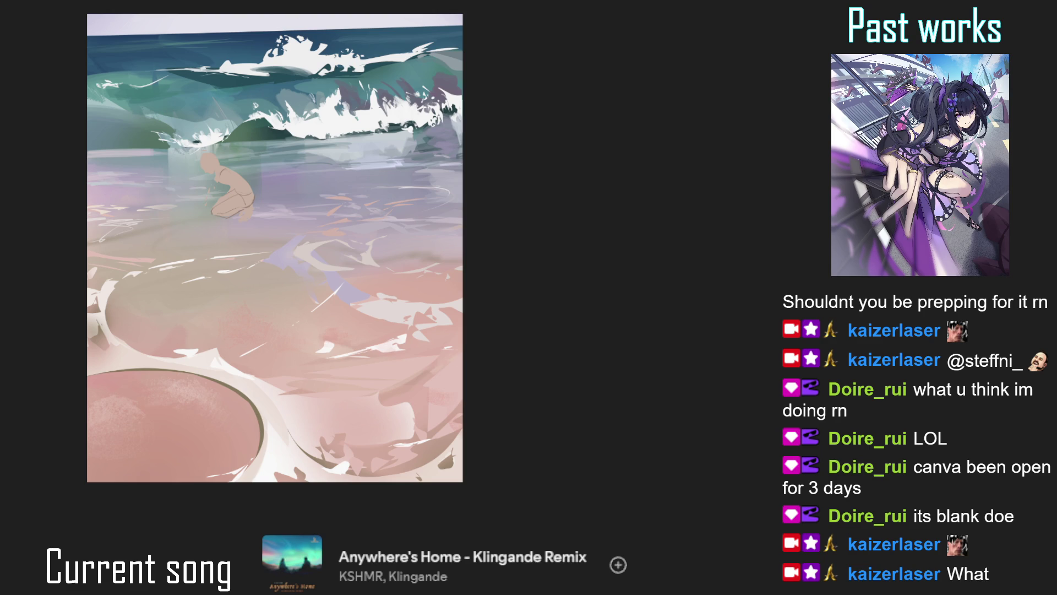
scroll(255, 210, "up", 3)
left_click_drag(235, 179, 251, 213)
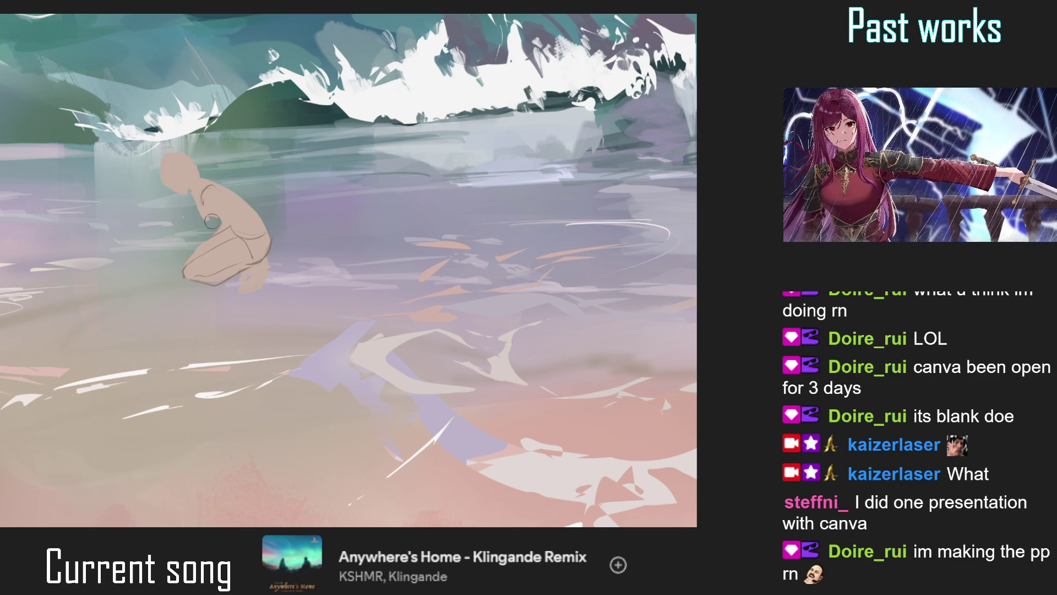
scroll(216, 188, "down", 1)
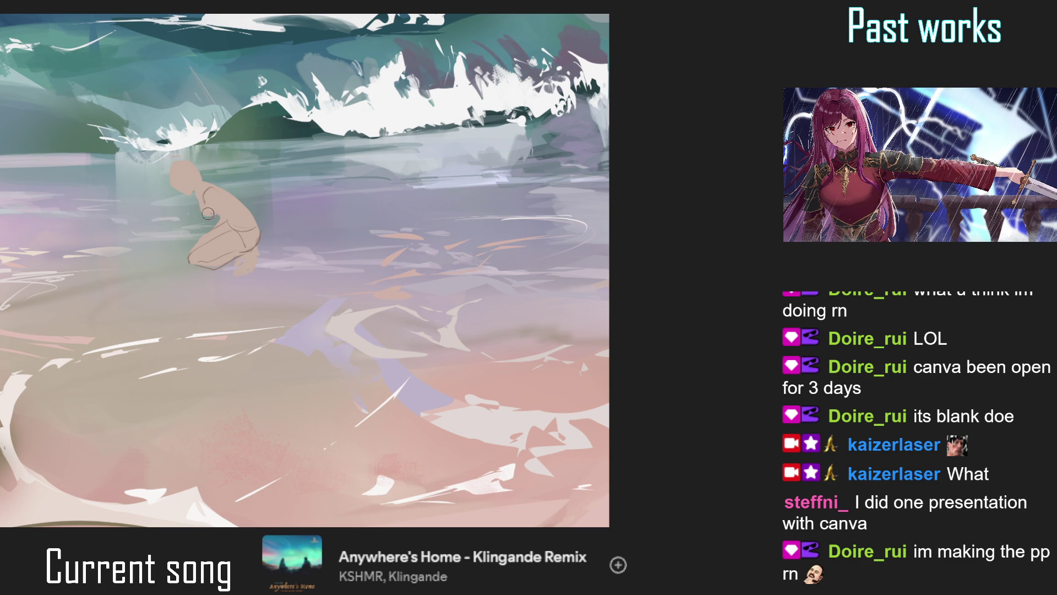
scroll(256, 255, "up", 1)
scroll(266, 230, "up", 1)
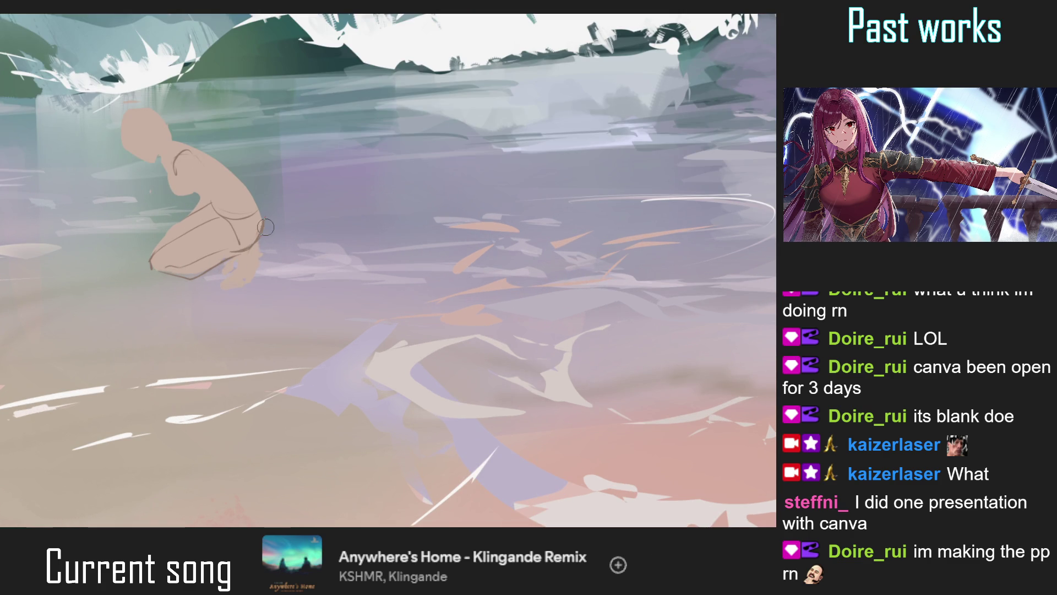
key("bracketleft")
key("bracketleft")
key("bracketleft")
scroll(257, 242, "down", 3)
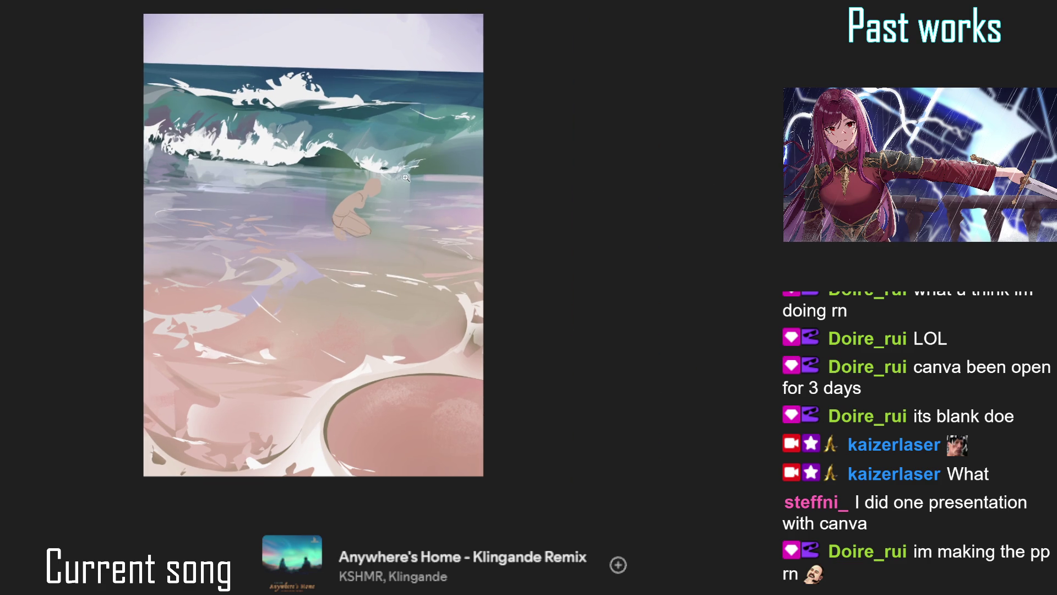
Smooth the knee's lower contour and trim its right tip, then check the whole painting mirrored
scroll(380, 215, "up", 5)
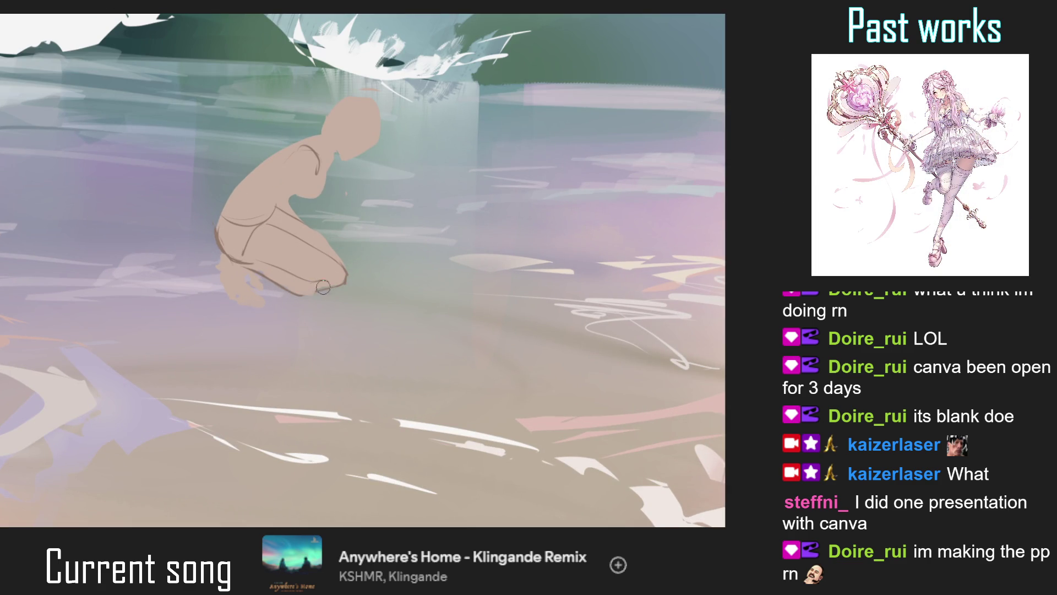
left_click_drag(330, 283, 295, 294)
key("bracketright")
key("bracketright")
key("bracketright")
left_click_drag(365, 271, 354, 289)
key("ctrl+0")
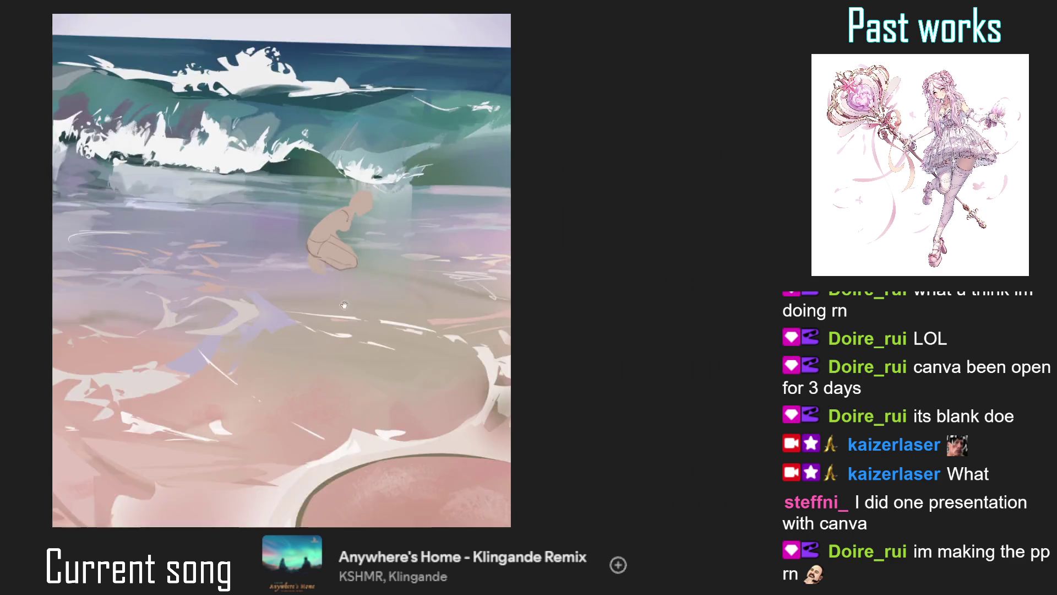
key("h")
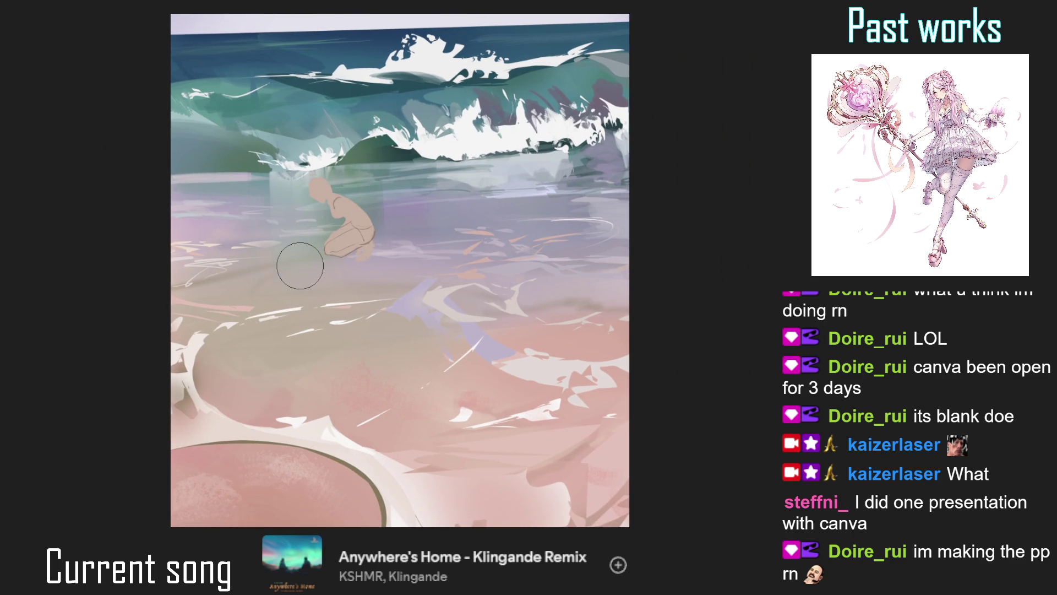
Redraw the inner lines of the lower leg with a medium-size brush
scroll(395, 275, "up", 3)
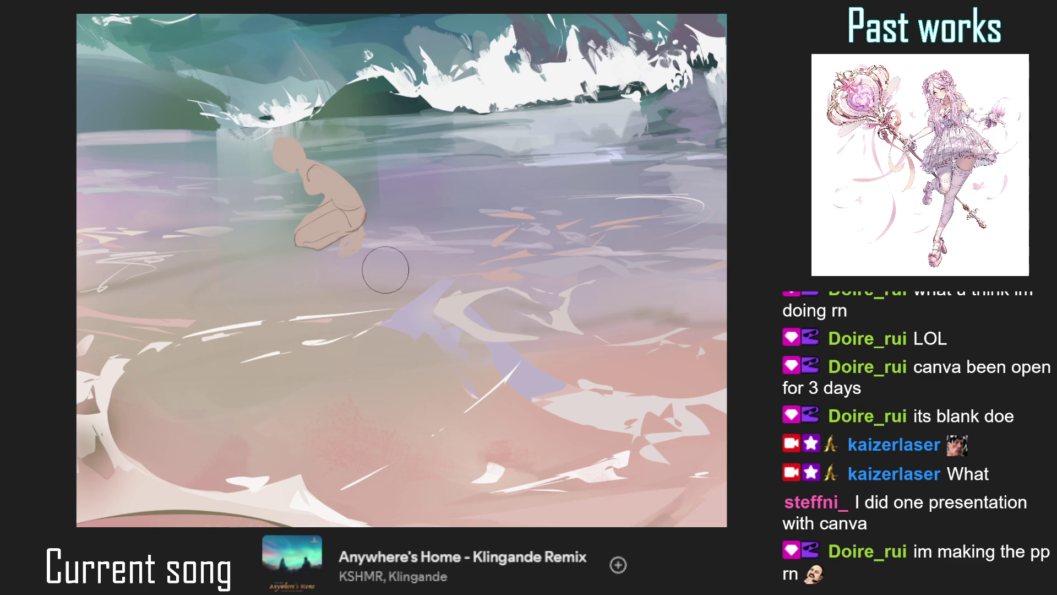
scroll(339, 297, "up", 1)
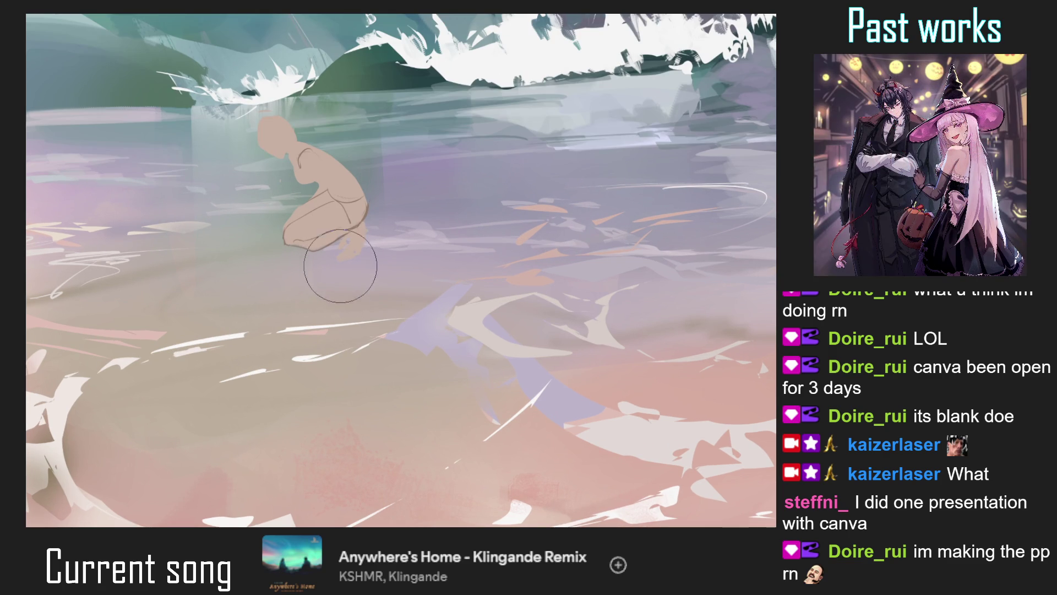
mouse_move(319, 259)
left_mouse_down()
mouse_move(294, 332)
mouse_move(319, 259)
left_mouse_up()
scroll(331, 260, "up", 2)
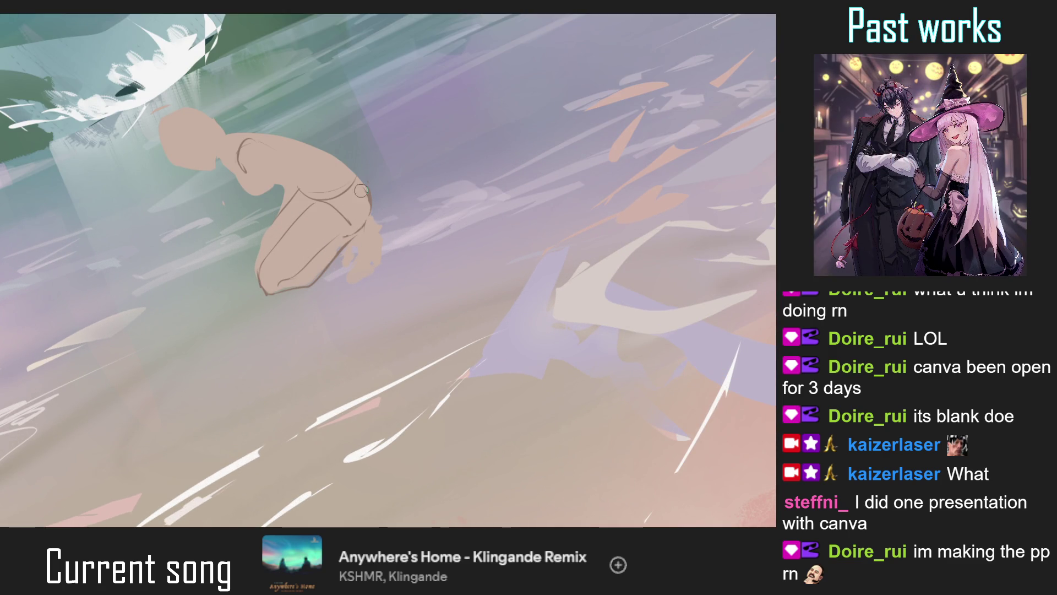
key("[")
key("bracketright")
mouse_move(302, 271)
left_mouse_down()
mouse_move(341, 240)
mouse_move(373, 189)
mouse_move(299, 140)
left_mouse_up()
key("bracketright")
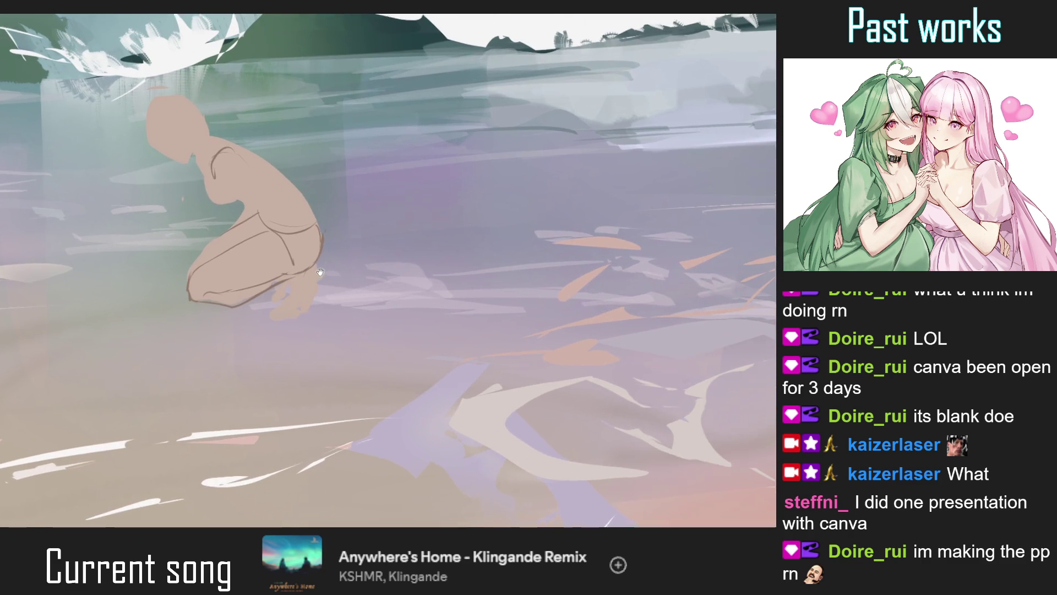
scroll(305, 252, "down", 5)
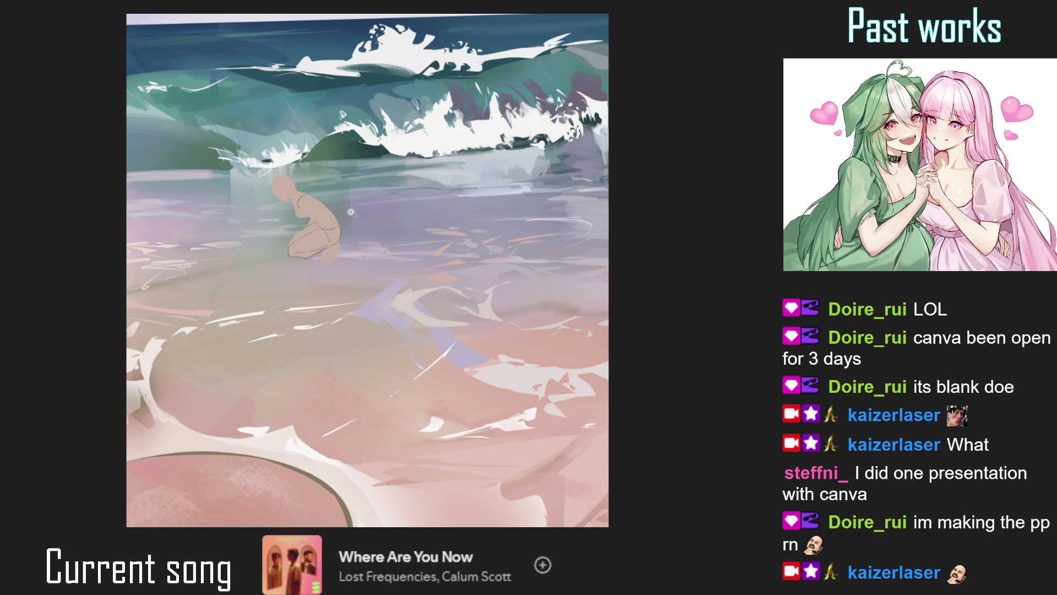
Undo the last change, then lasso the figure's head and enlarge it slightly
scroll(349, 212, "up", 5)
left_click_drag(289, 187, 284, 216)
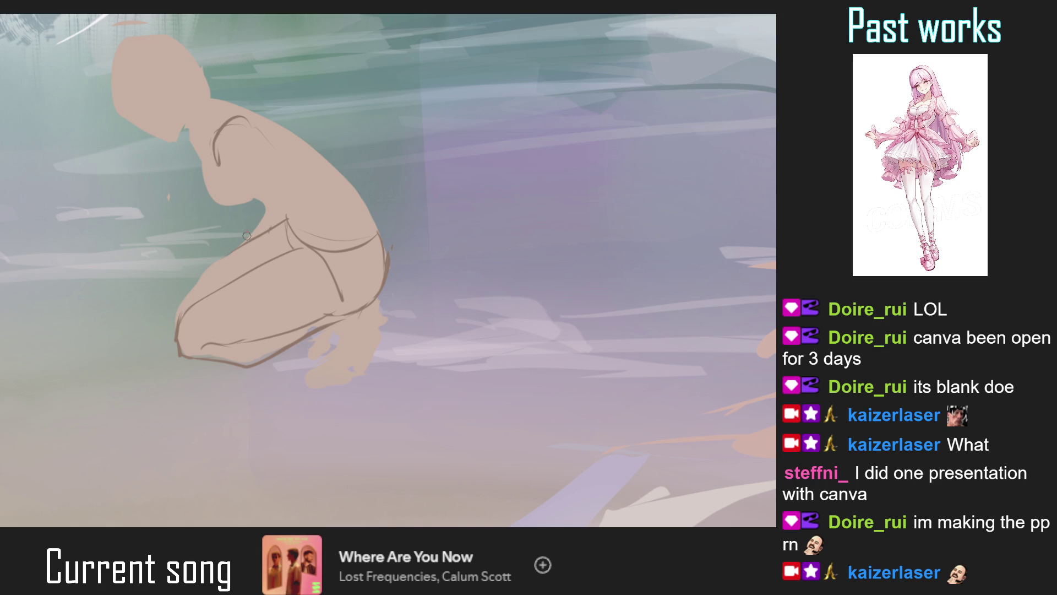
mouse_move(233, 261)
left_mouse_down()
mouse_move(254, 229)
mouse_move(224, 294)
left_mouse_up()
key("minus")
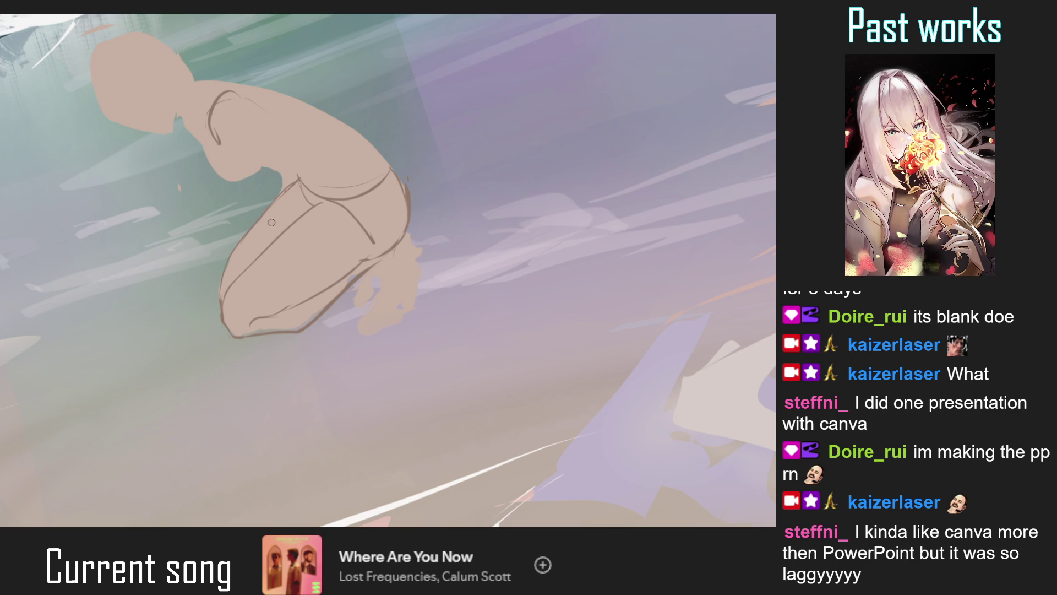
key("ctrl+0")
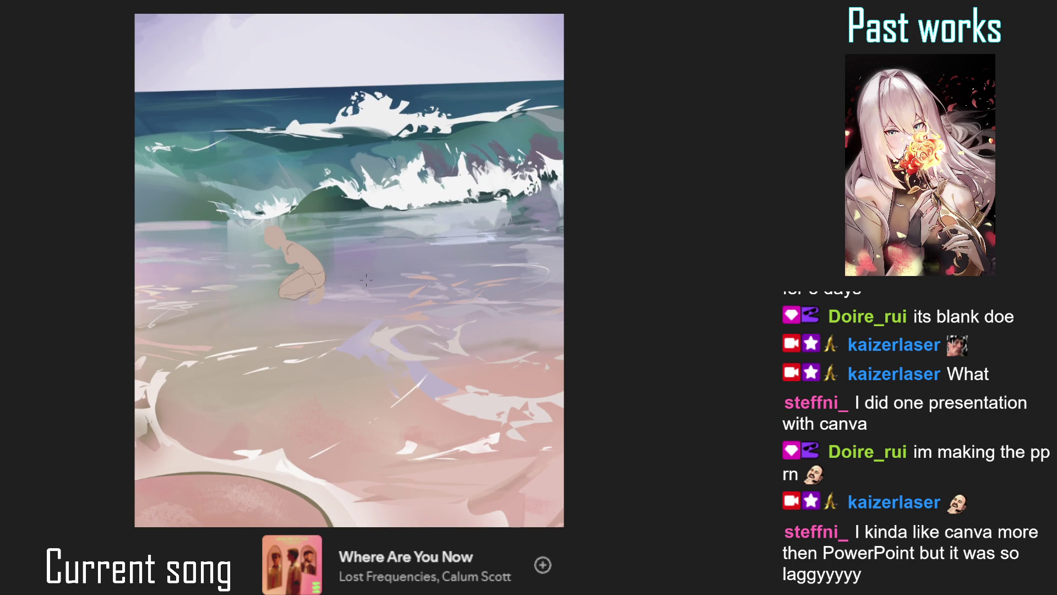
key("ctrl+z")
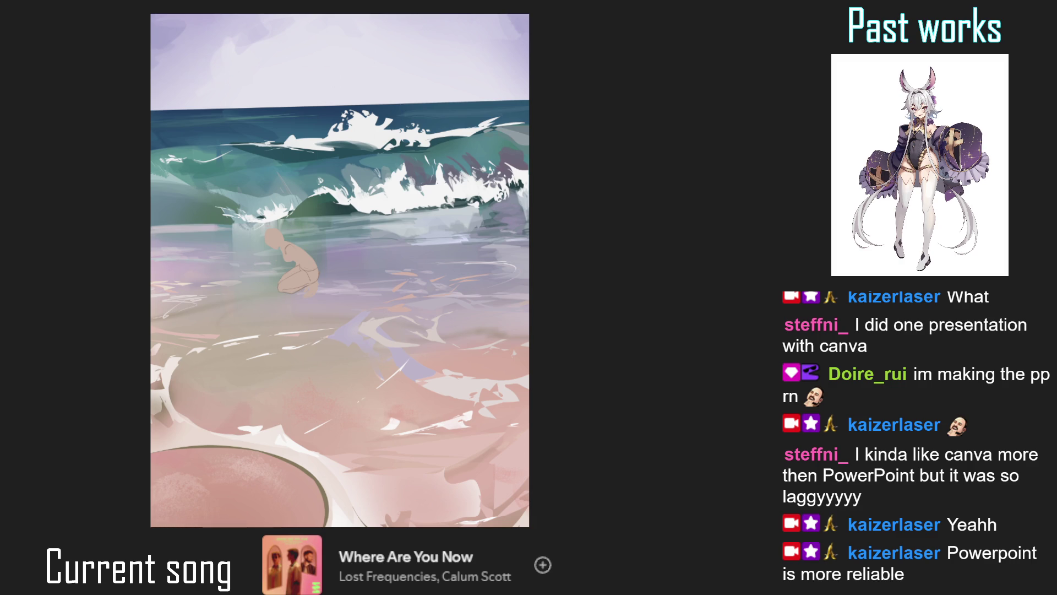
scroll(265, 227, "up", 3)
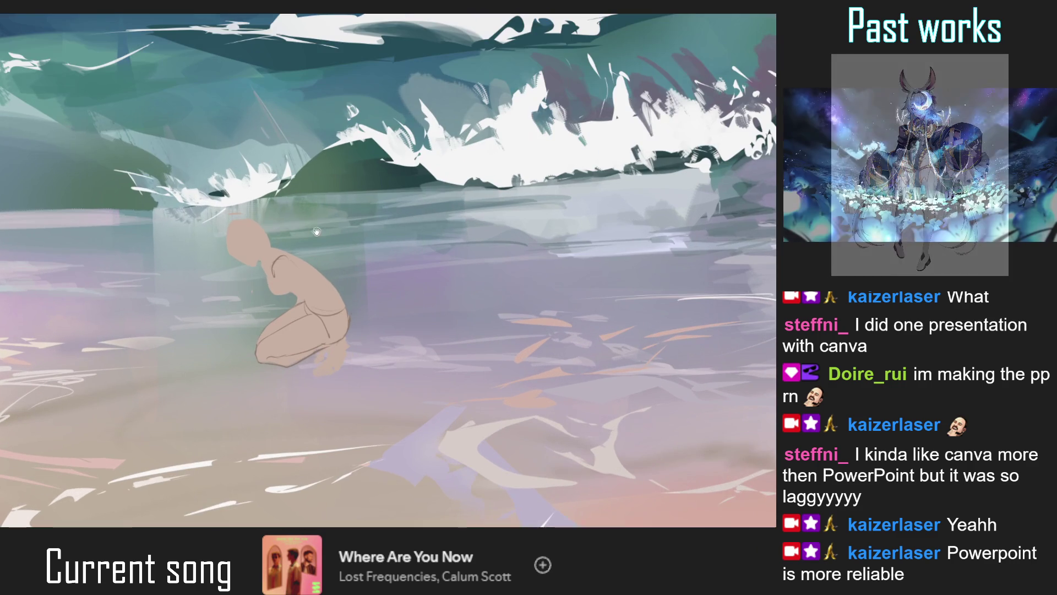
left_click_drag(264, 227, 268, 226)
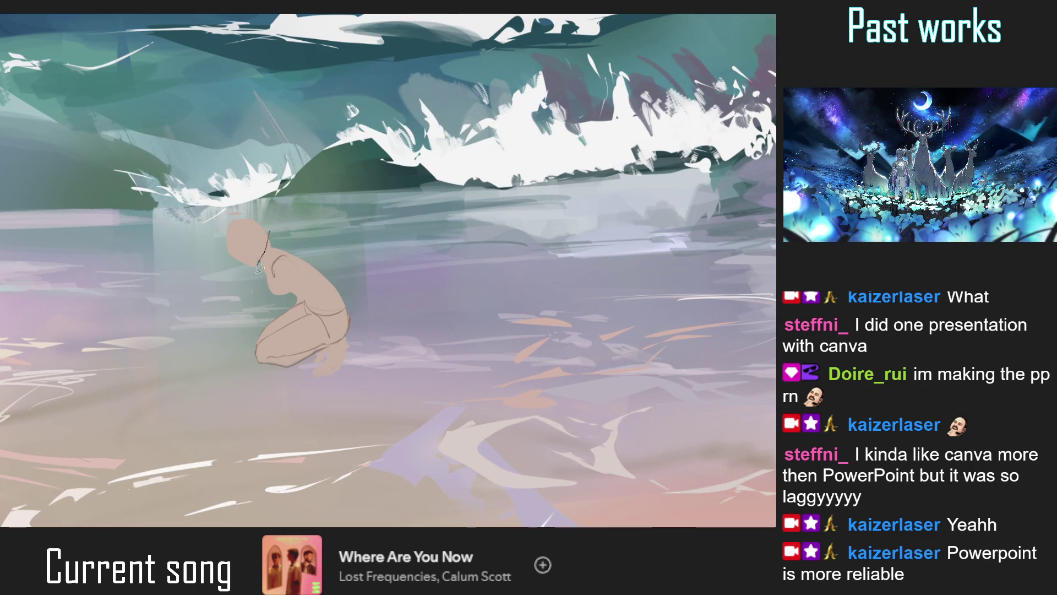
key("ctrl+t")
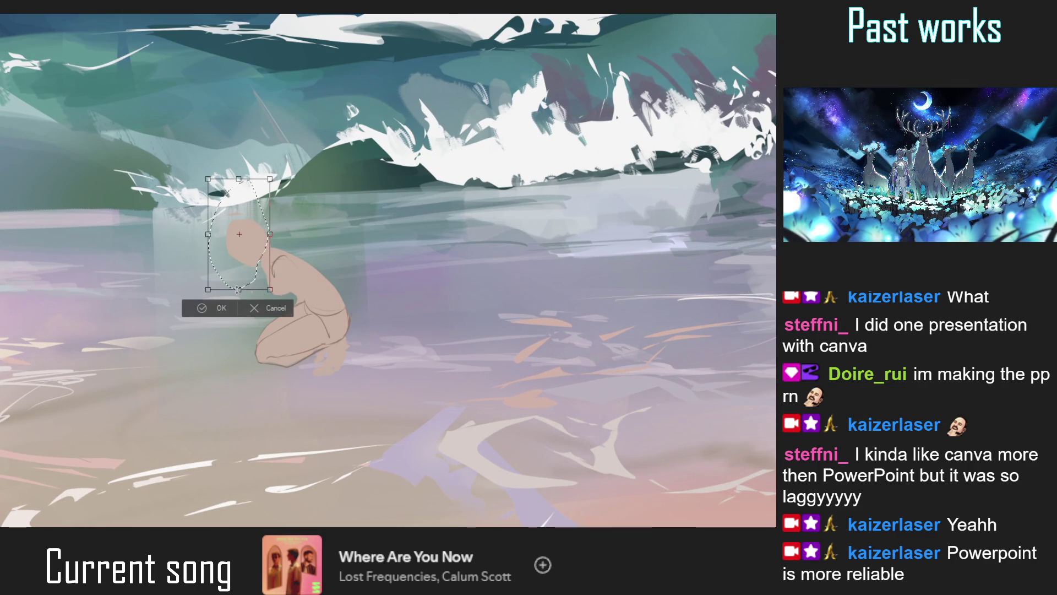
left_click_drag(254, 293, 249, 296)
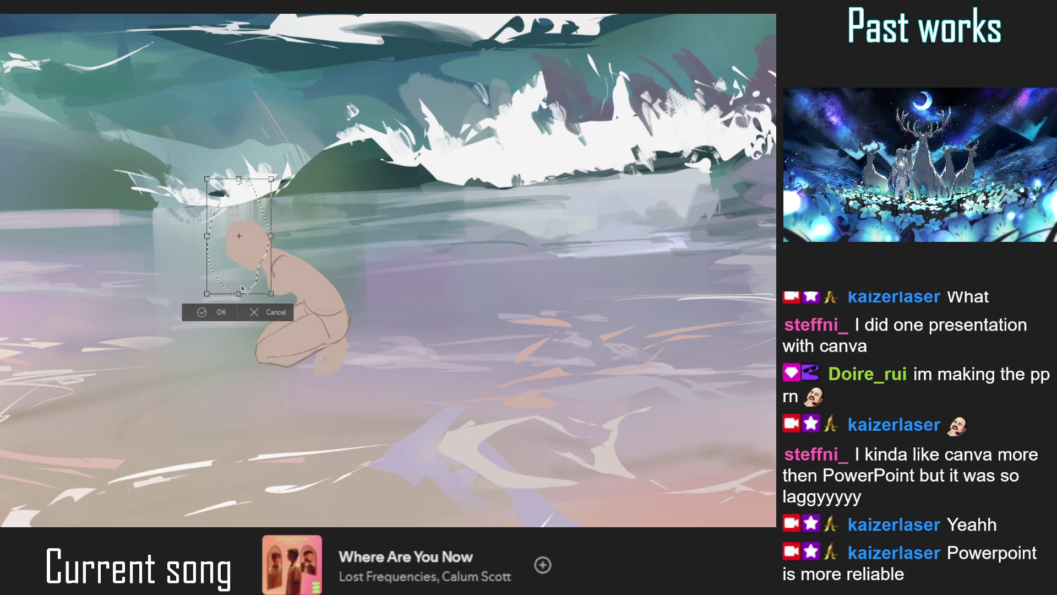
left_click(201, 311)
Sketch the shoulder-arm contour and the forearm line from hand to upper arm
scroll(282, 224, "down", 3)
scroll(282, 225, "up", 3)
scroll(282, 224, "up", 2)
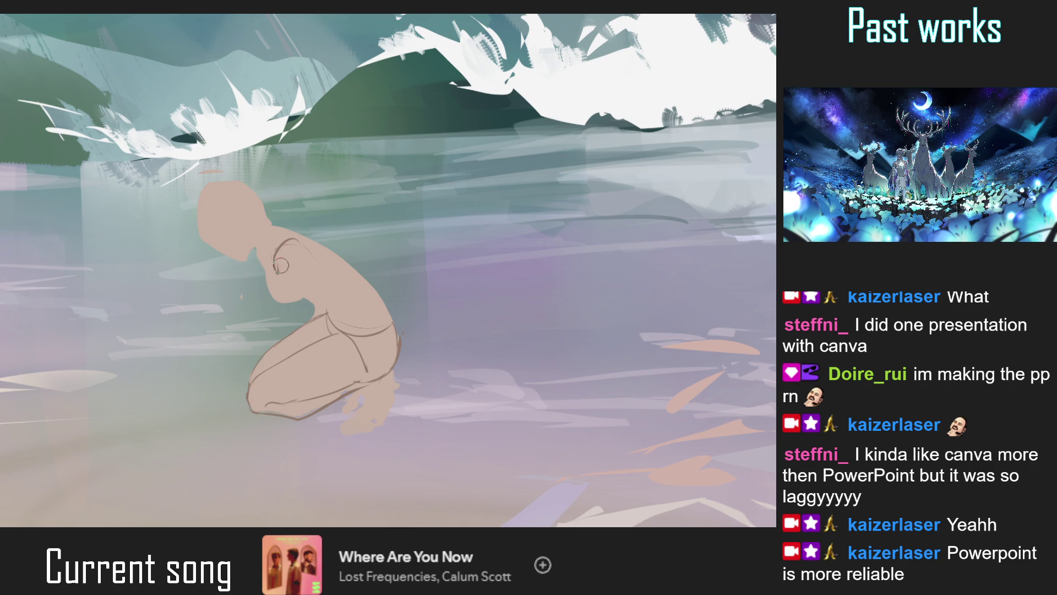
left_click_drag(277, 264, 300, 243)
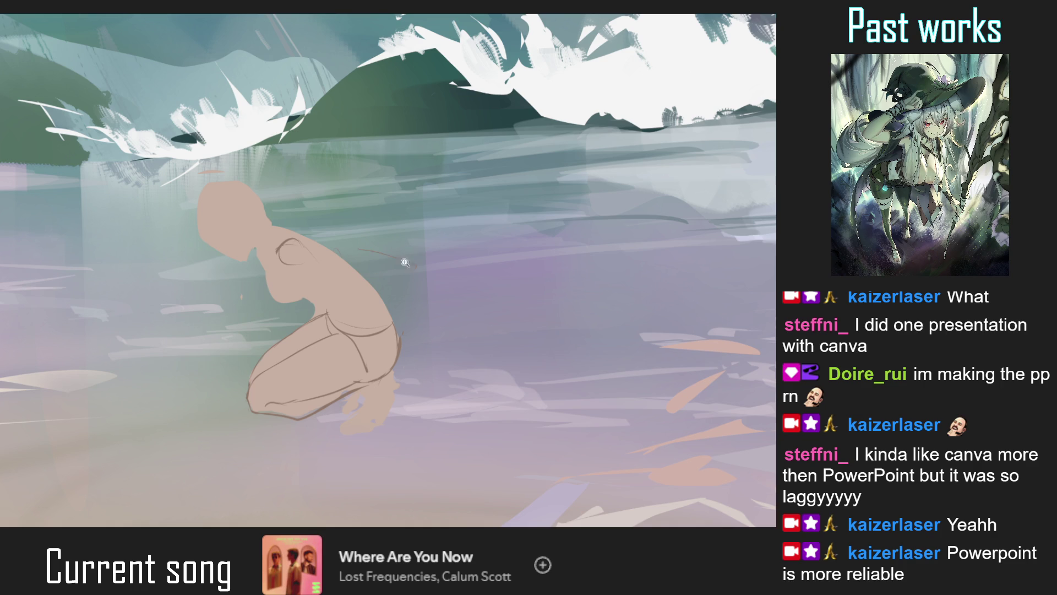
key("h")
left_click_drag(411, 351, 290, 299)
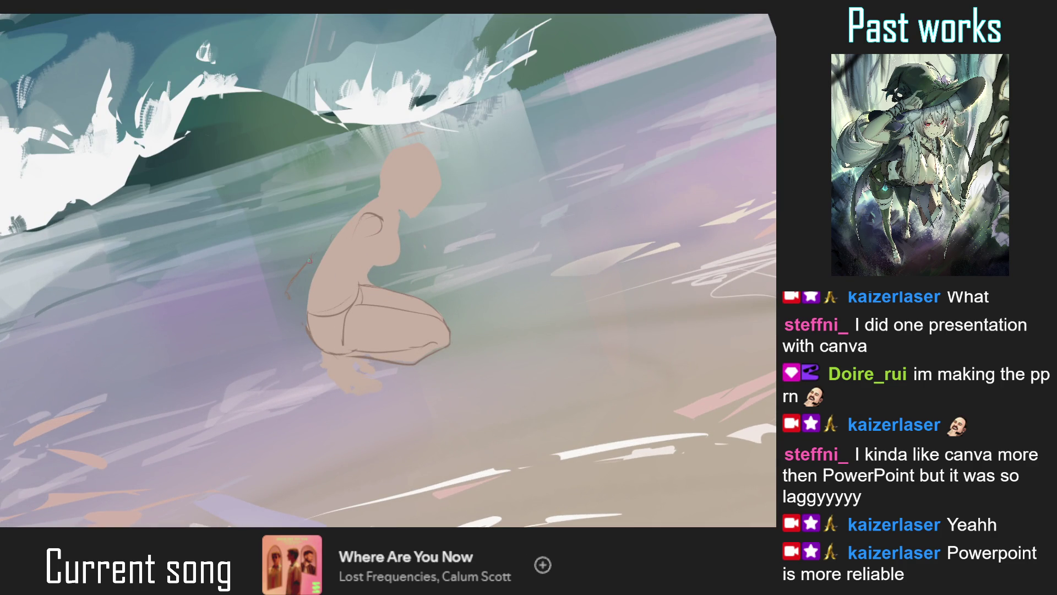
left_click_drag(324, 244, 337, 251)
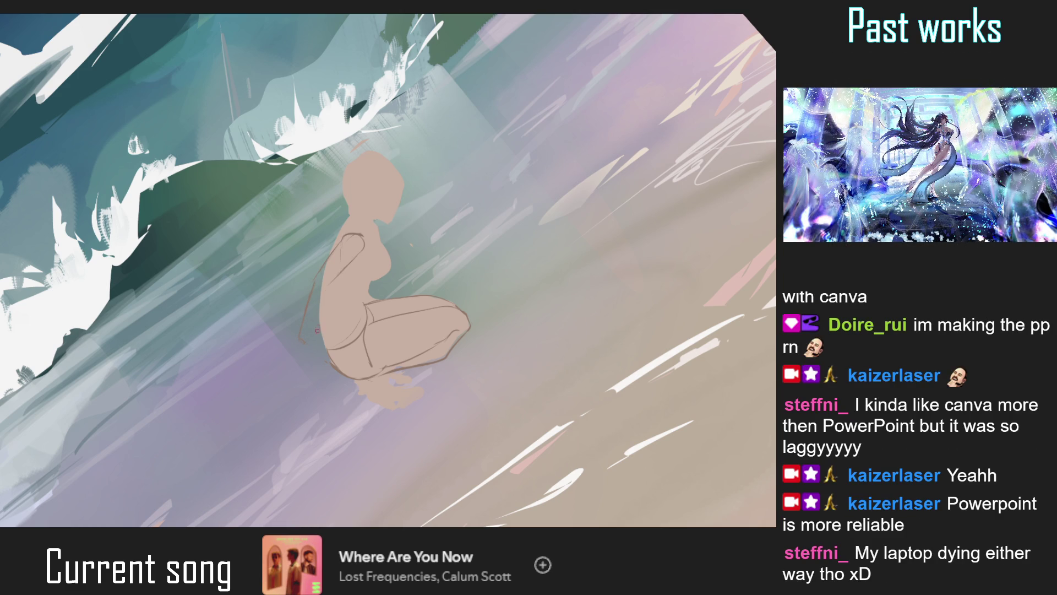
left_click_drag(307, 341, 329, 292)
key("ctrl+0")
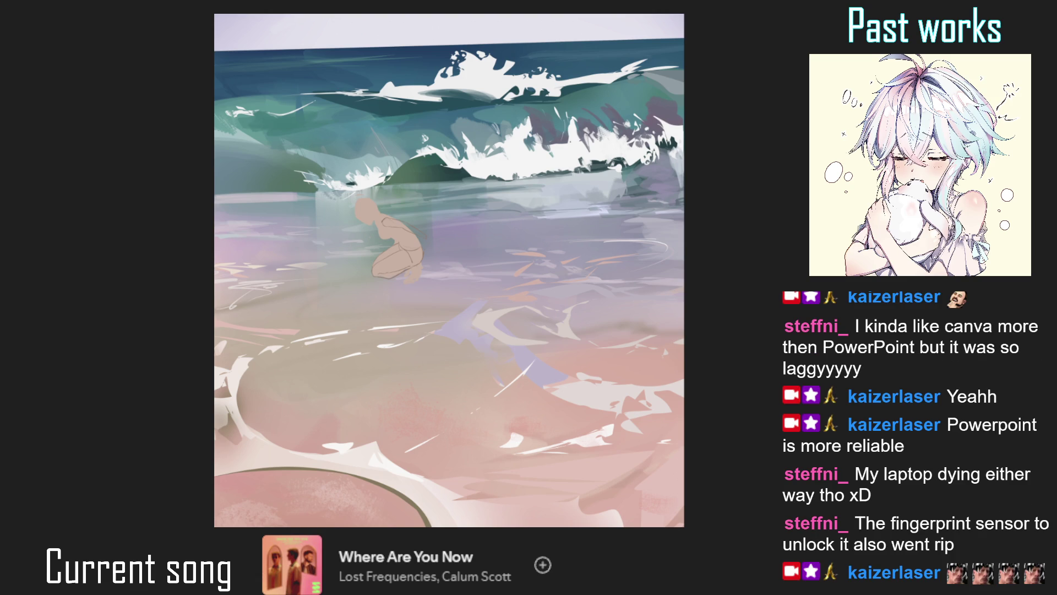
Outline the figure's foot and toe and fill the toe with skin tone
scroll(415, 282, "up", 5)
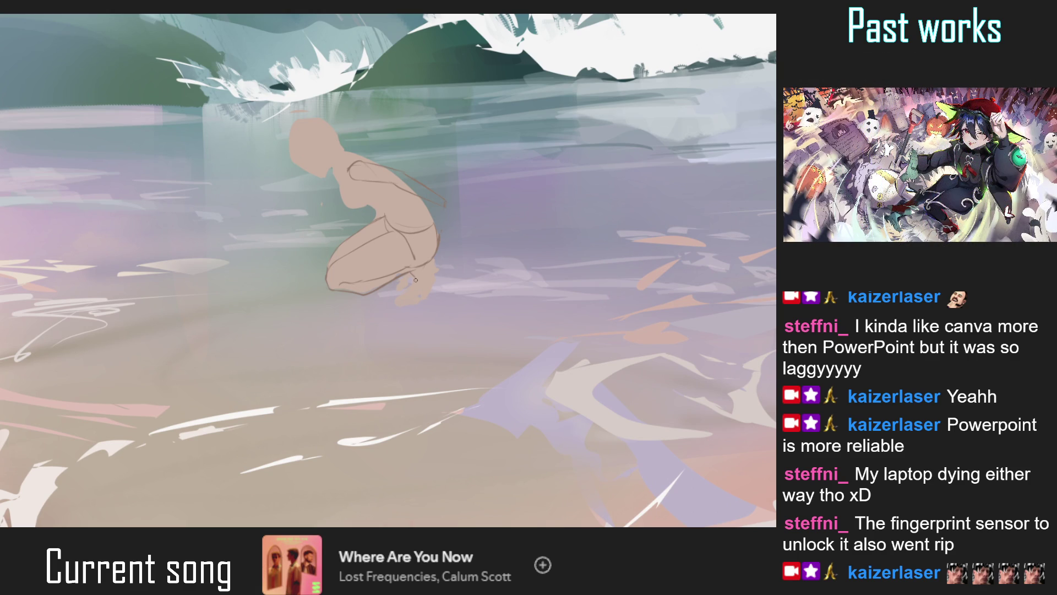
mouse_move(416, 278)
left_mouse_down()
mouse_move(400, 291)
mouse_move(417, 296)
left_mouse_up()
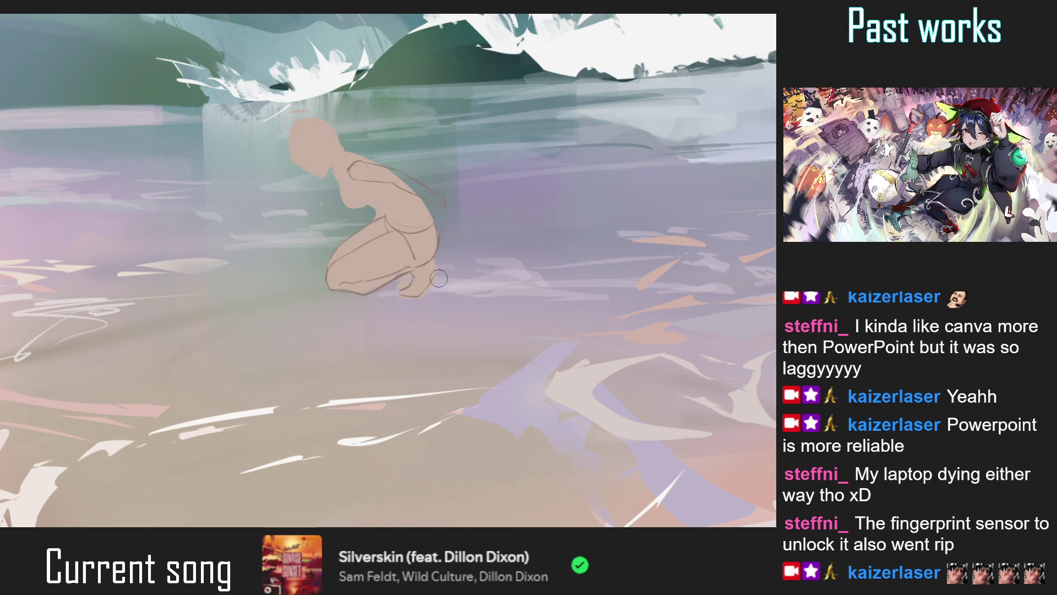
left_click_drag(435, 273, 426, 294)
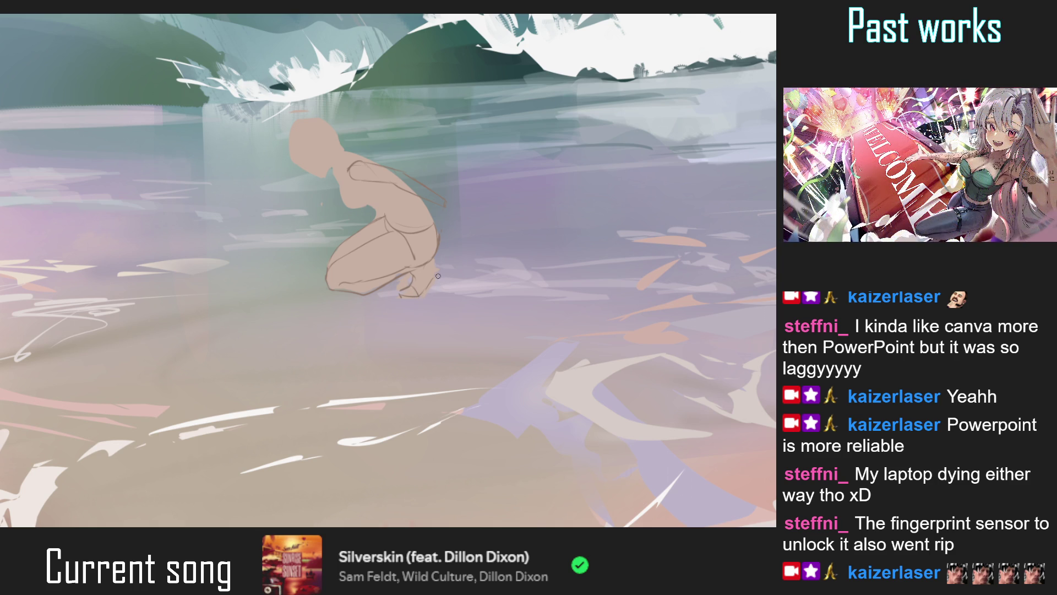
left_click_drag(438, 276, 433, 294)
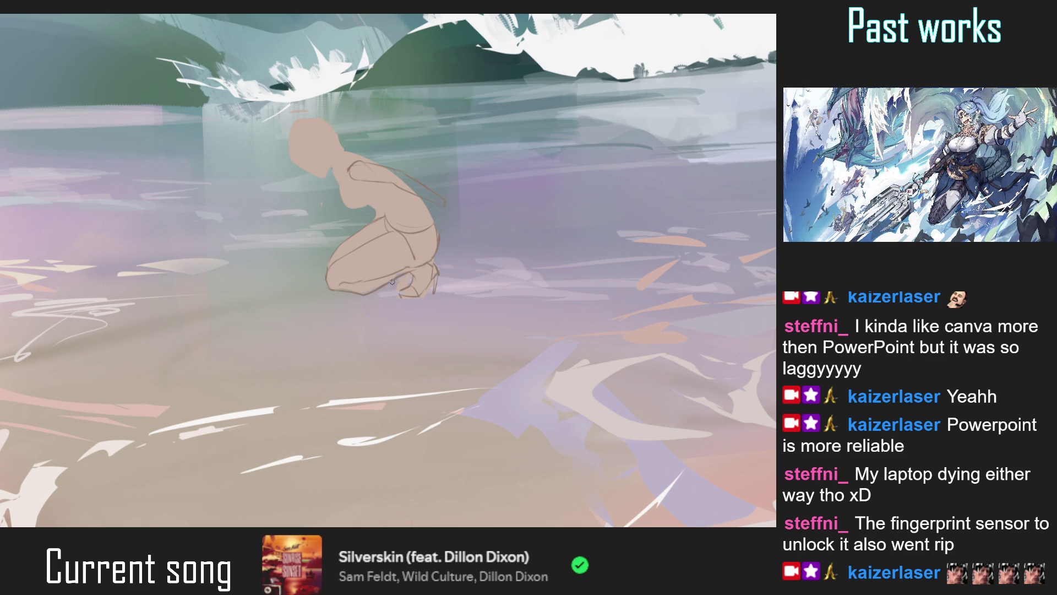
scroll(392, 286, "down", 5)
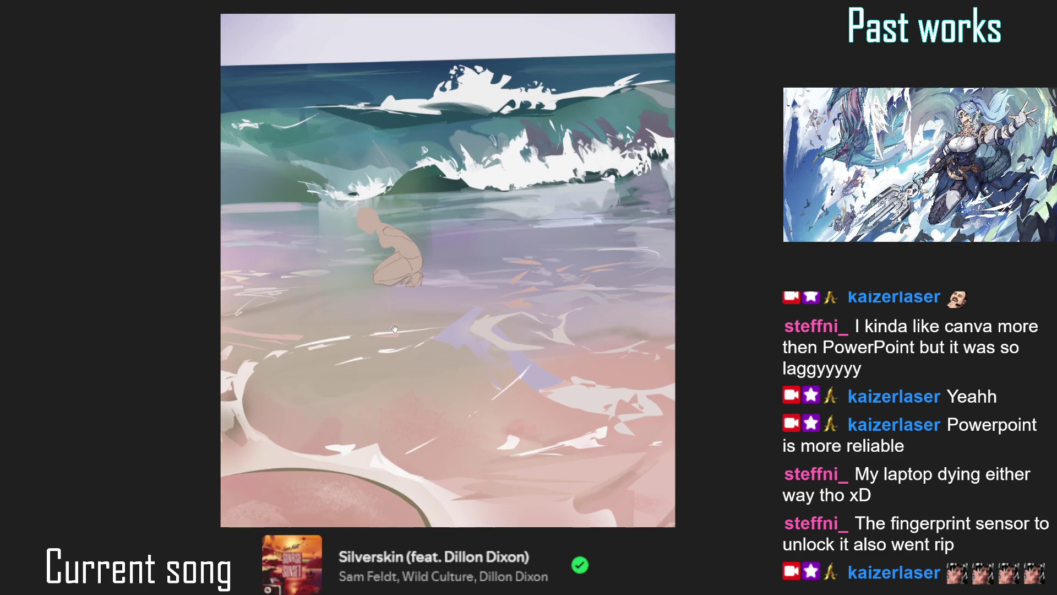
key("m")
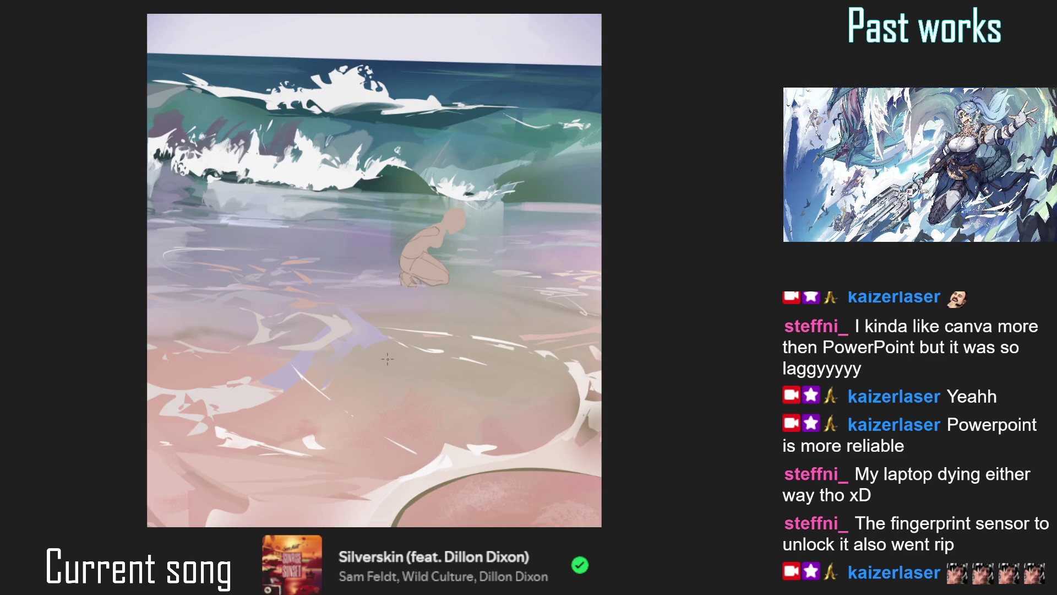
key("m")
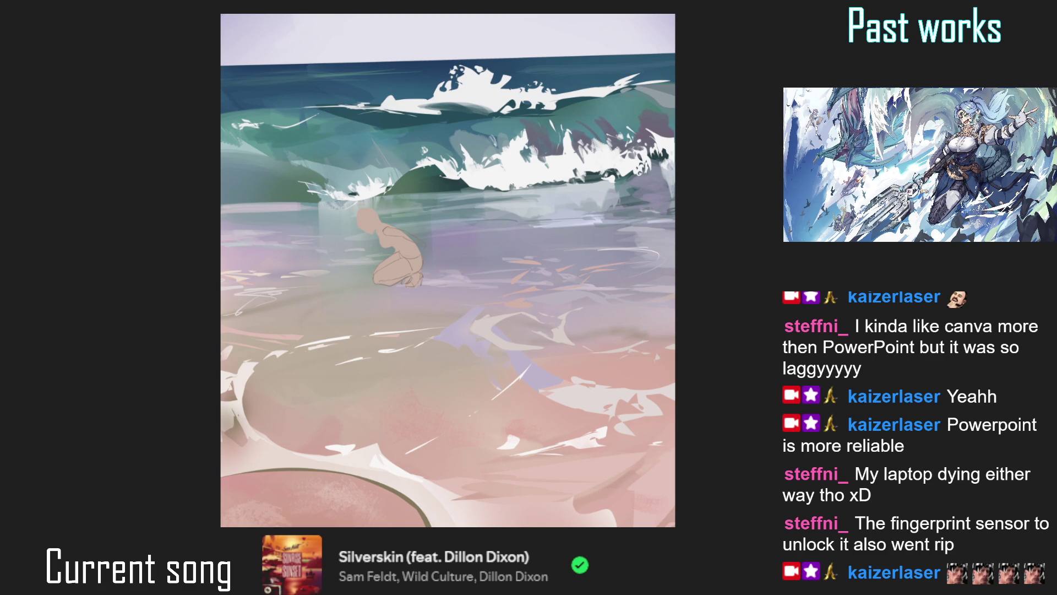
key("ctrl+z")
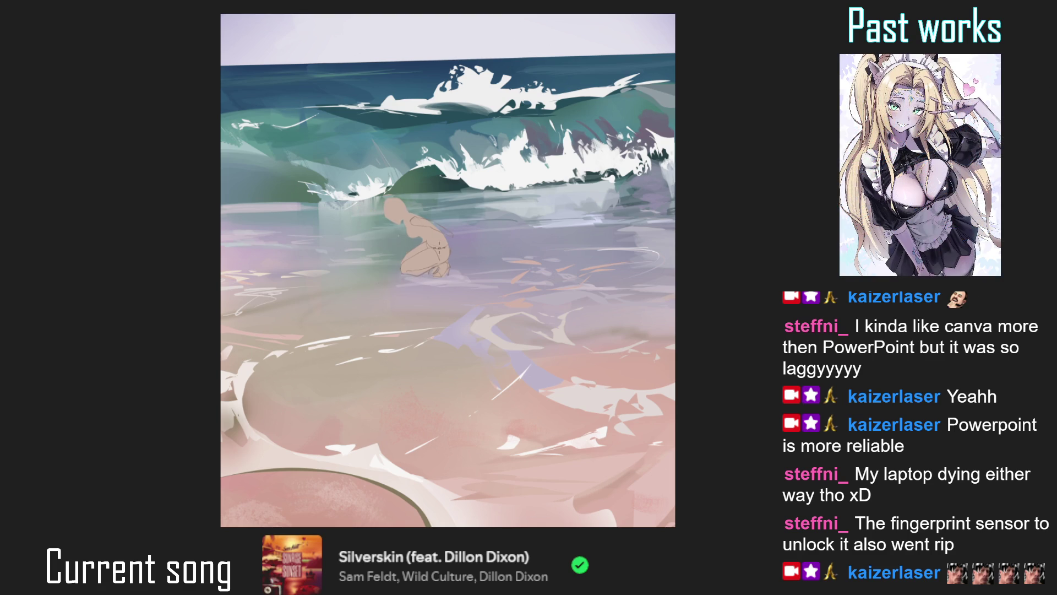
Sample the skin colour from the figure's leg and check the figure in a mirrored view
scroll(434, 276, "up", 3)
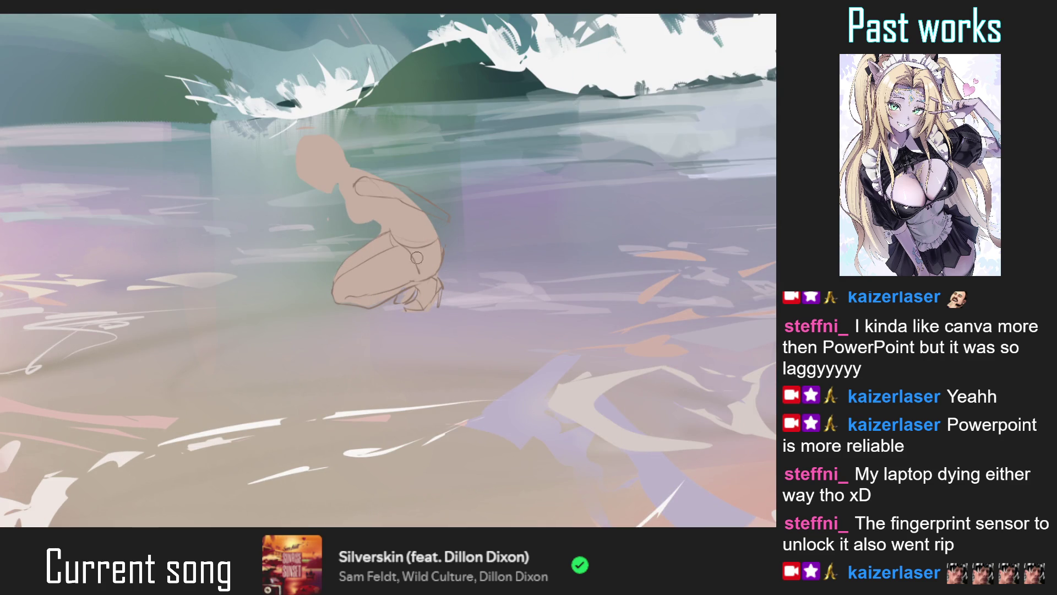
left_click(446, 281, "alt")
left_click_drag(452, 229, 435, 204)
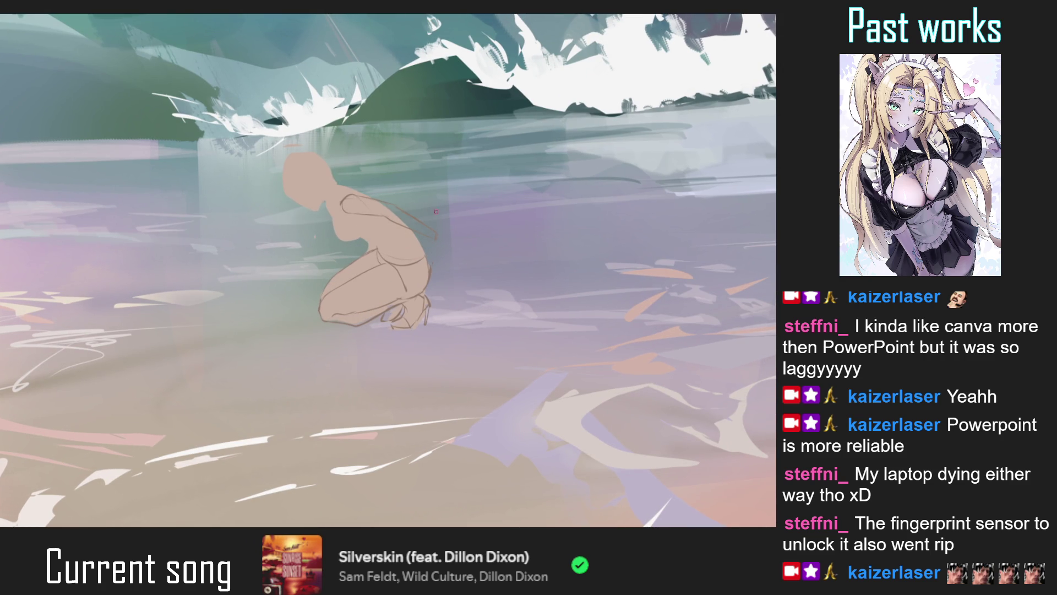
key("h")
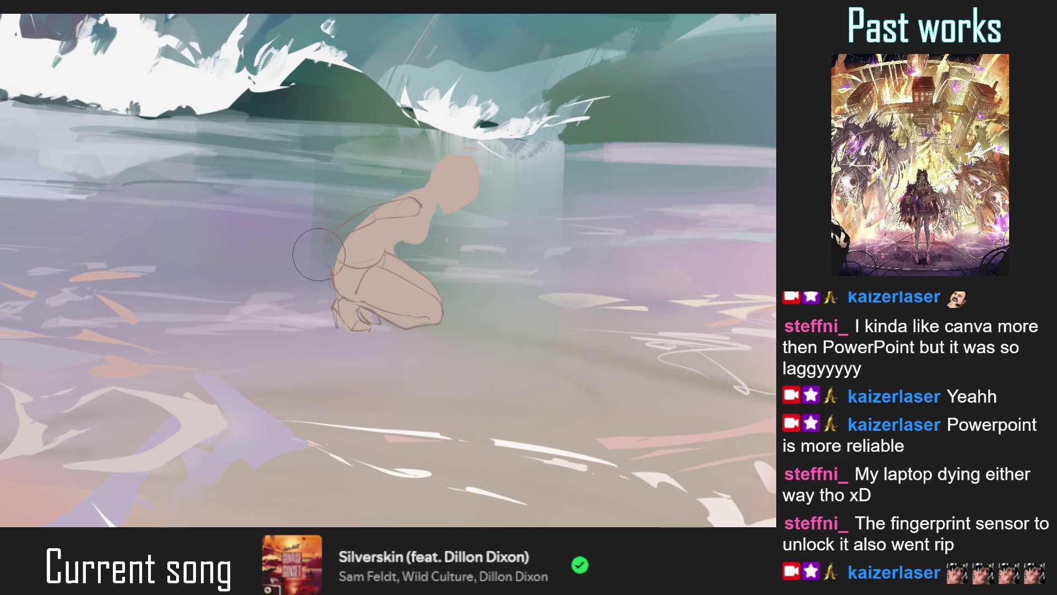
key("h")
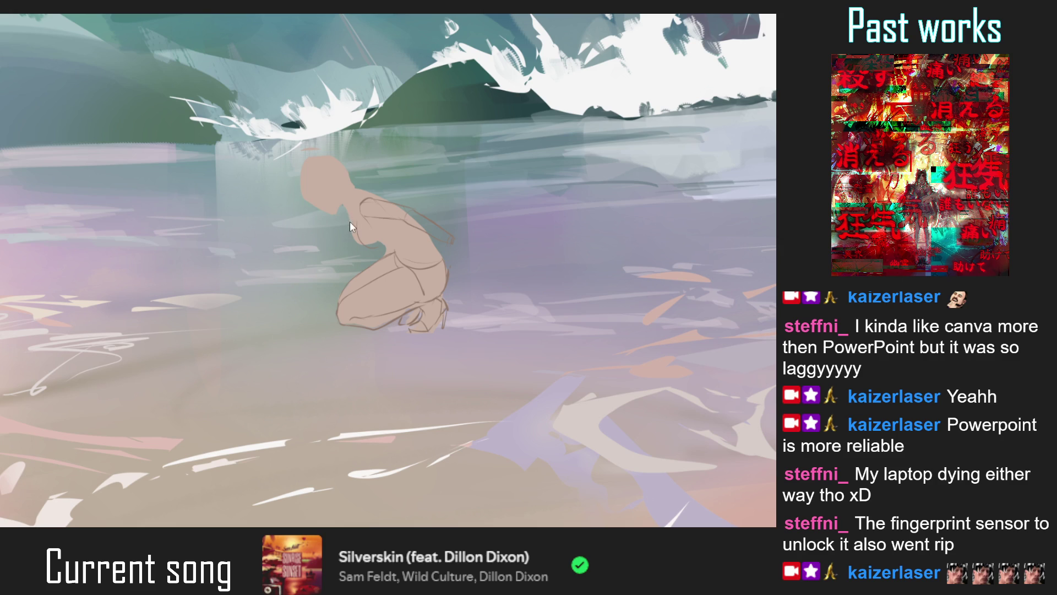
key("ctrl+0")
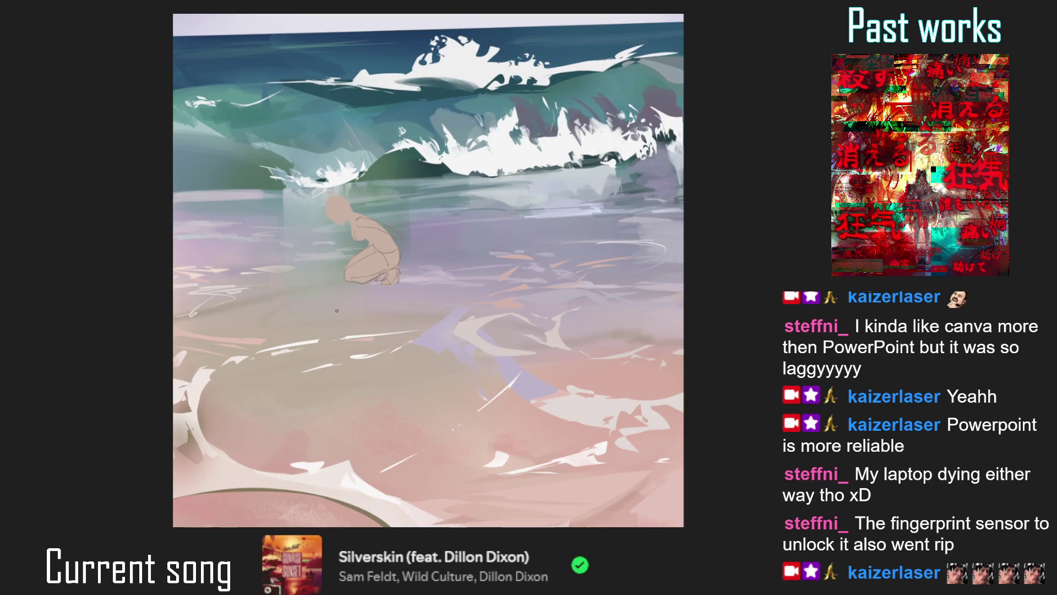
Widen the left edge of the figure's head
key("h")
key("h")
scroll(362, 215, "up", 5)
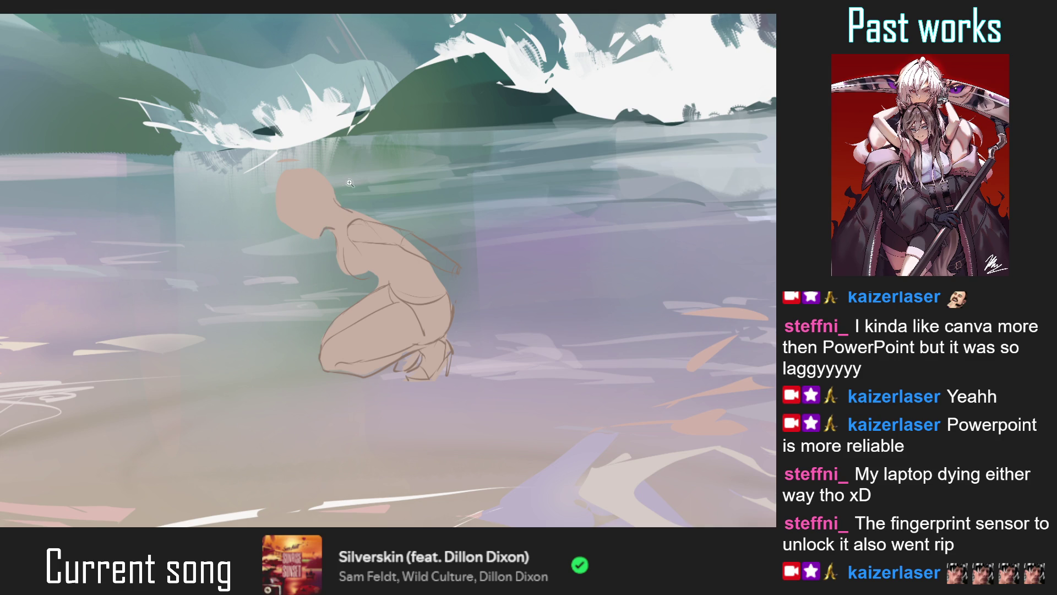
key("ctrl+0")
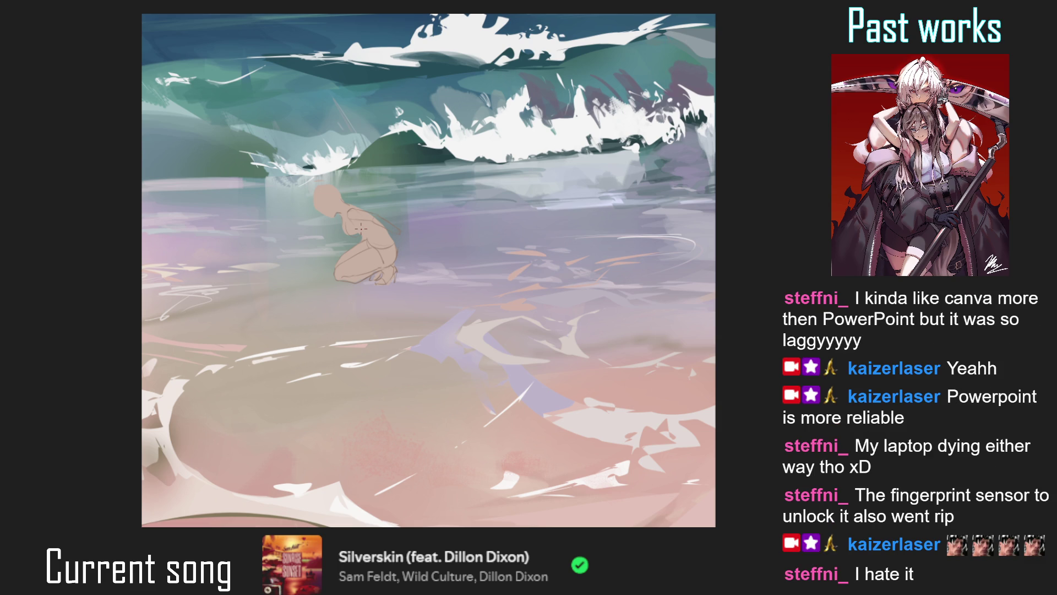
scroll(324, 186, "up", 3)
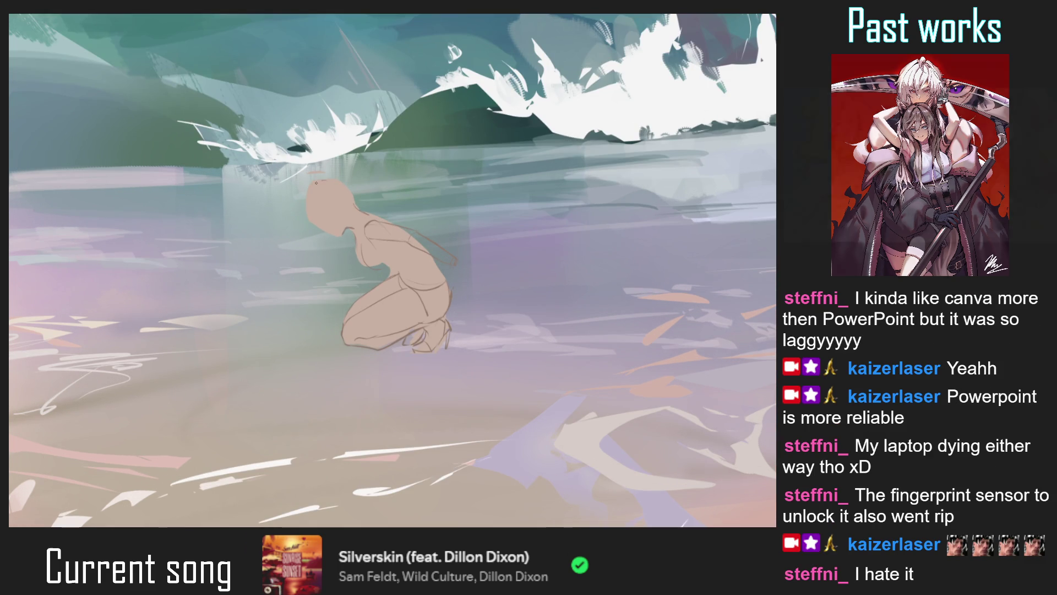
left_click_drag(317, 184, 304, 209)
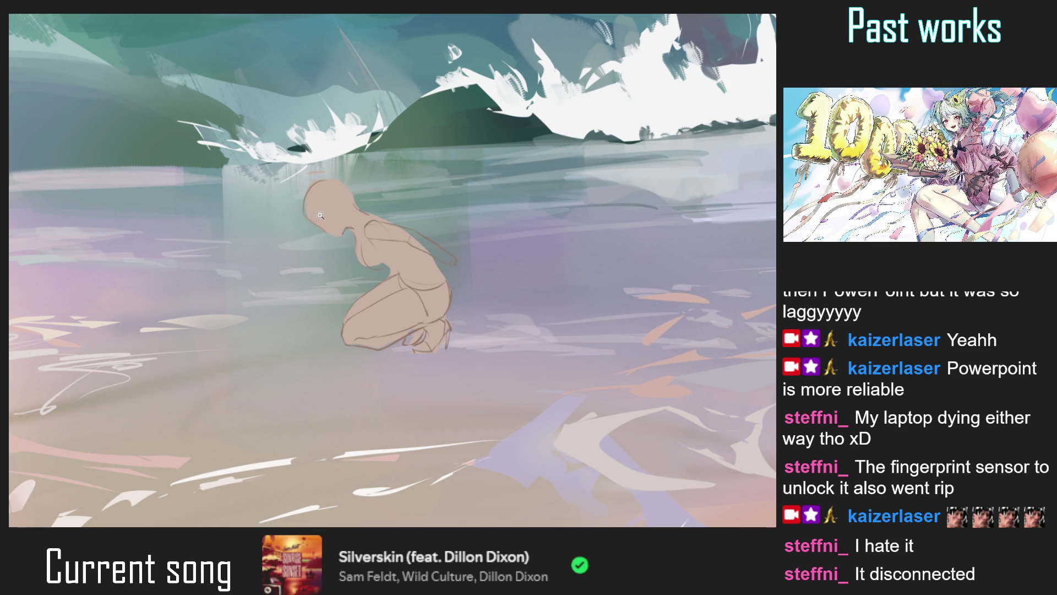
Draw a short vertical earring mark below the ear and view the whole painting
scroll(319, 215, "up", 1)
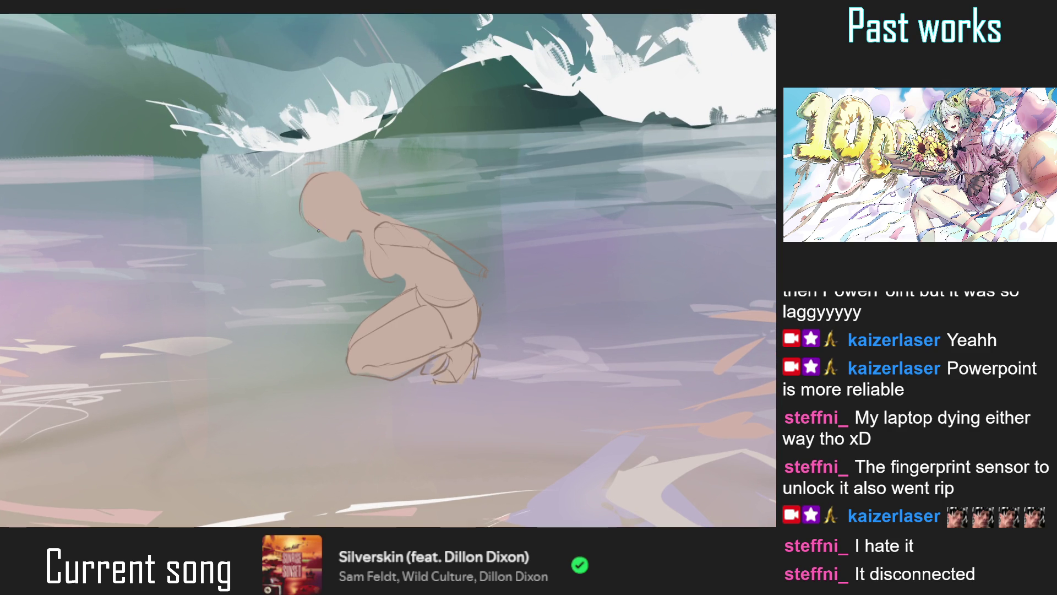
left_click_drag(318, 232, 319, 239)
key("ctrl+0")
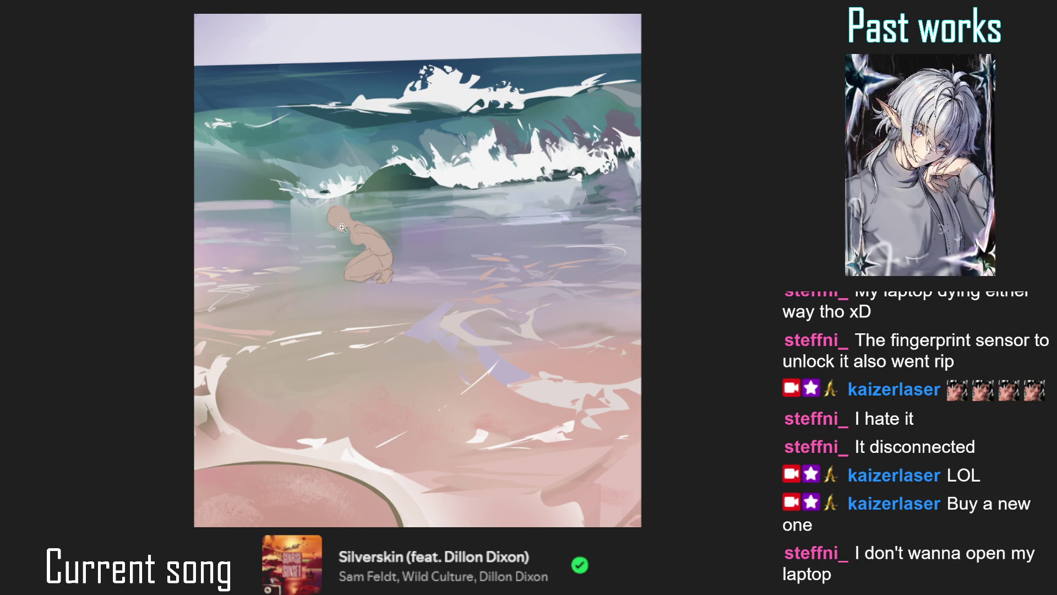
Deselect, erase the stray orange stroke above the figure's head, and zoom back out
scroll(345, 222, "up", 3)
scroll(336, 177, "up", 2)
key("ctrl+d")
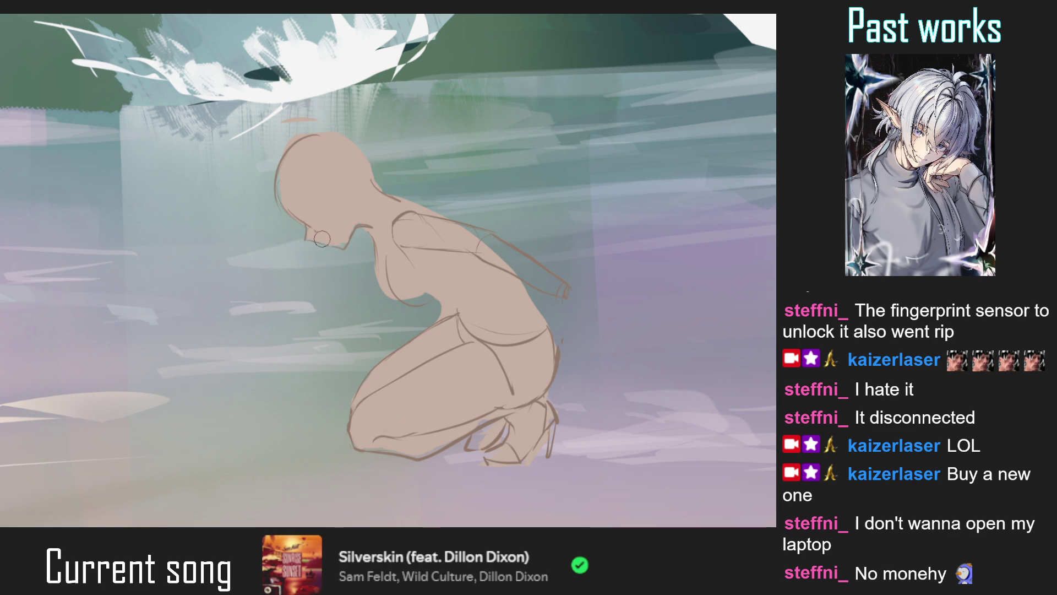
left_click_drag(313, 123, 301, 123)
scroll(384, 171, "down", 5)
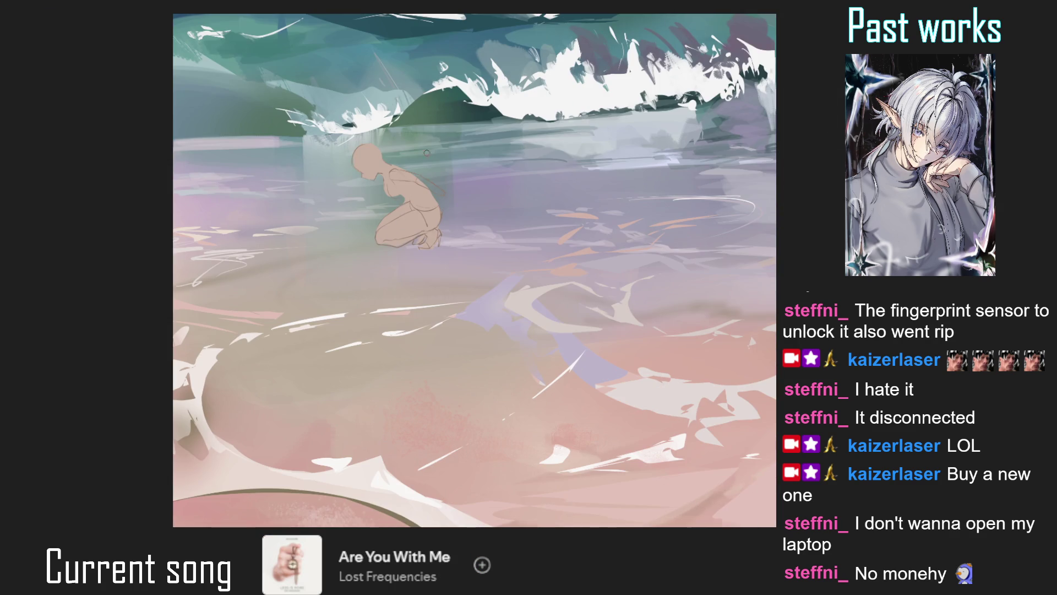
scroll(427, 174, "up", 4)
scroll(414, 150, "up", 2)
scroll(414, 149, "down", 1)
scroll(400, 169, "down", 2)
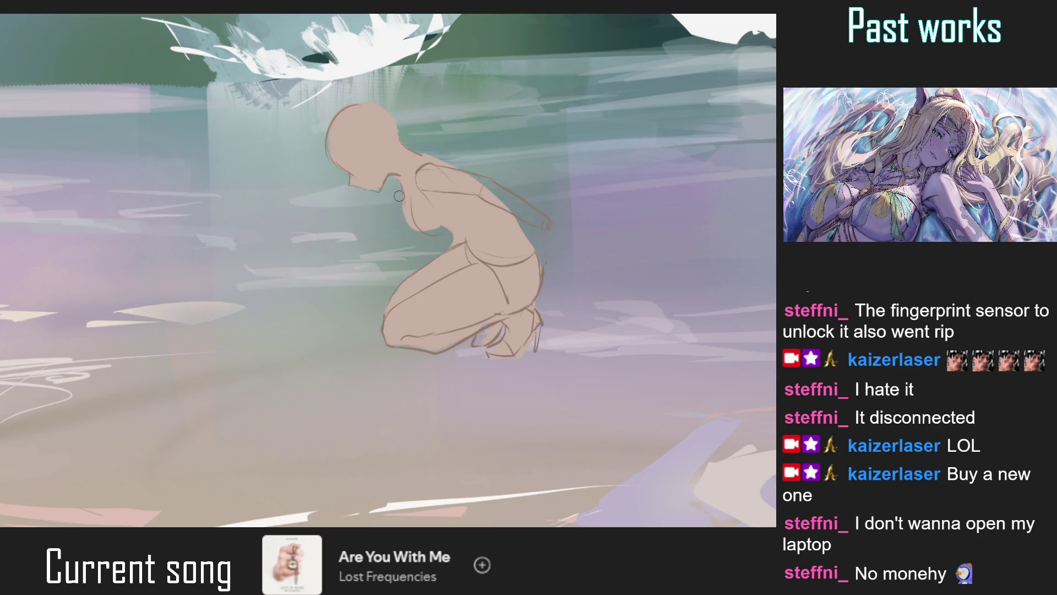
scroll(385, 220, "down", 3)
scroll(380, 226, "down", 1)
scroll(372, 234, "down", 1)
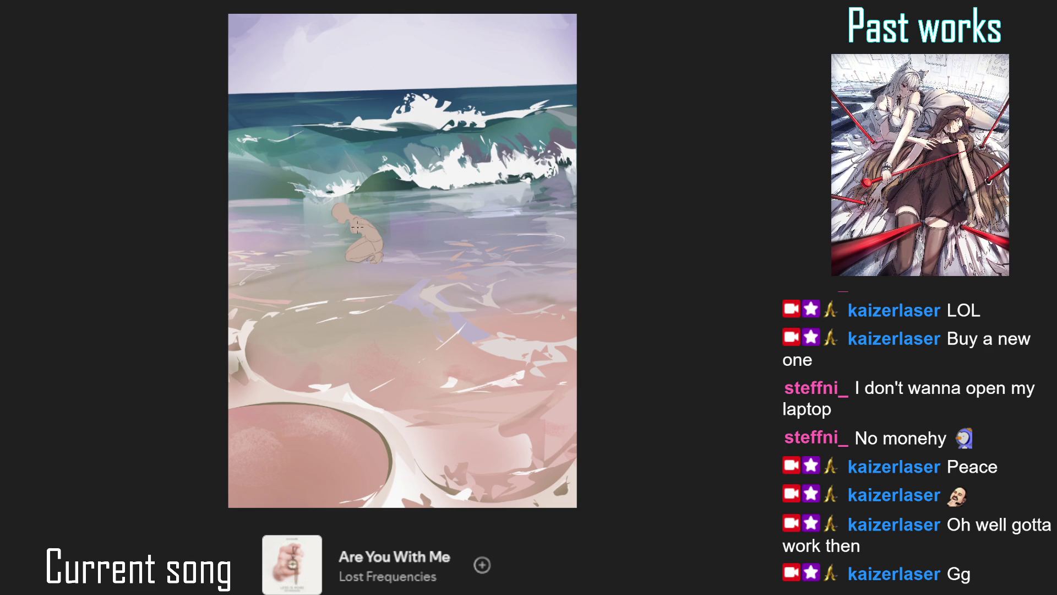
Draw the front arm line down from the shoulder and mark the hand at its end
scroll(359, 227, "up", 1)
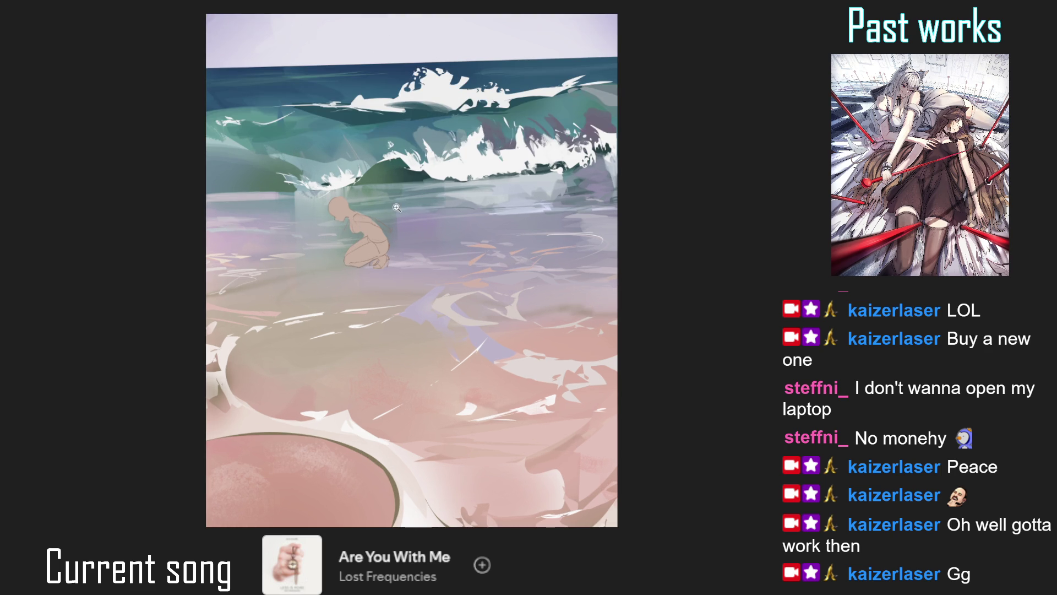
scroll(347, 242, "up", 2)
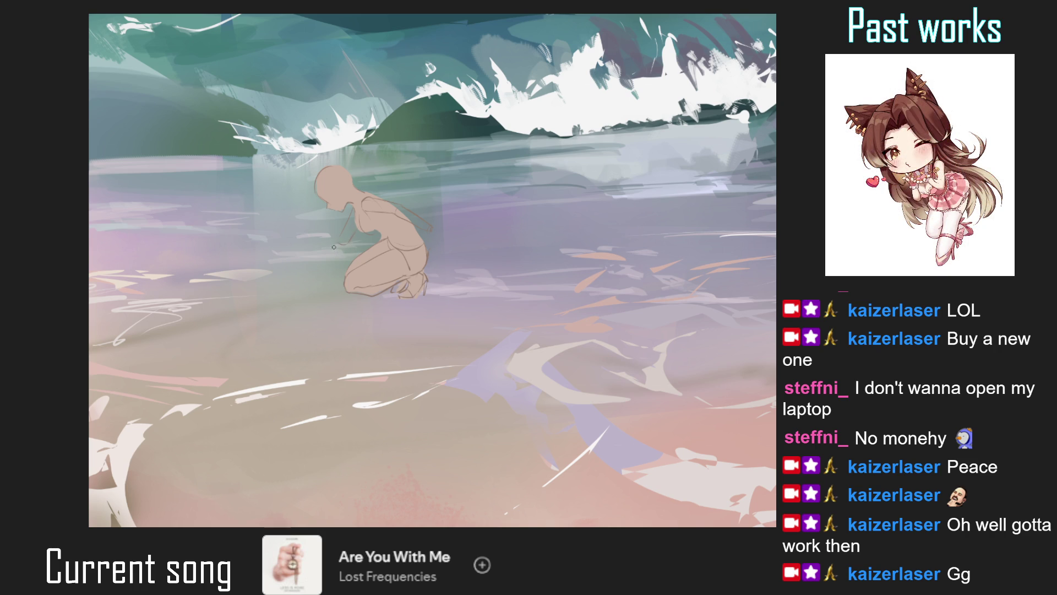
left_click_drag(335, 245, 307, 292)
left_click_drag(322, 287, 321, 295)
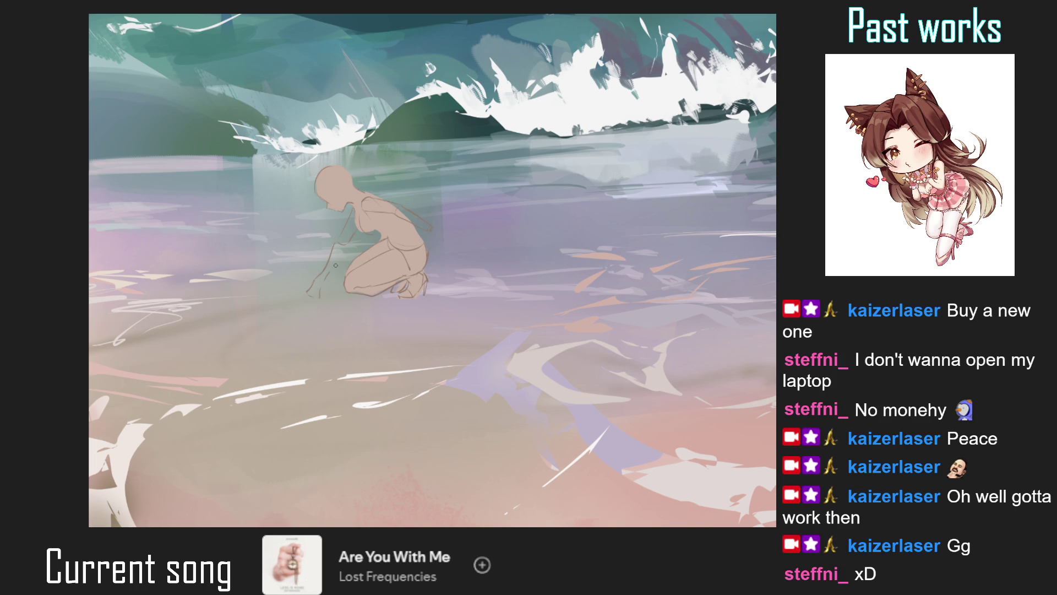
Lasso the hand and arm sketch and adjust their size and shape with transforms
key("ctrl+0")
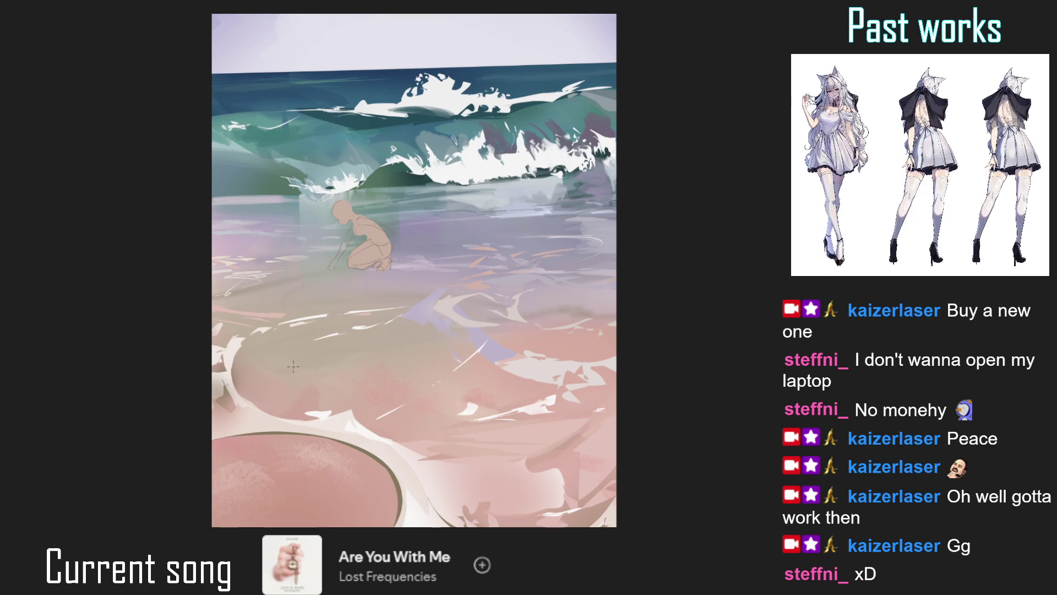
scroll(336, 259, "up", 3)
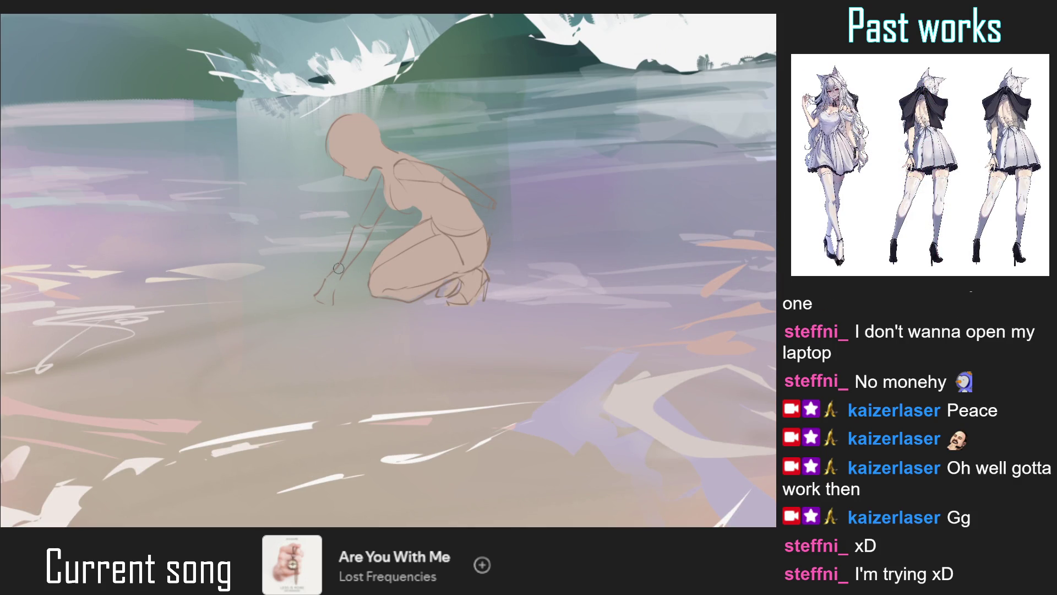
mouse_move(327, 324)
left_mouse_down()
mouse_move(345, 286)
mouse_move(323, 274)
left_mouse_up()
key("ctrl+t")
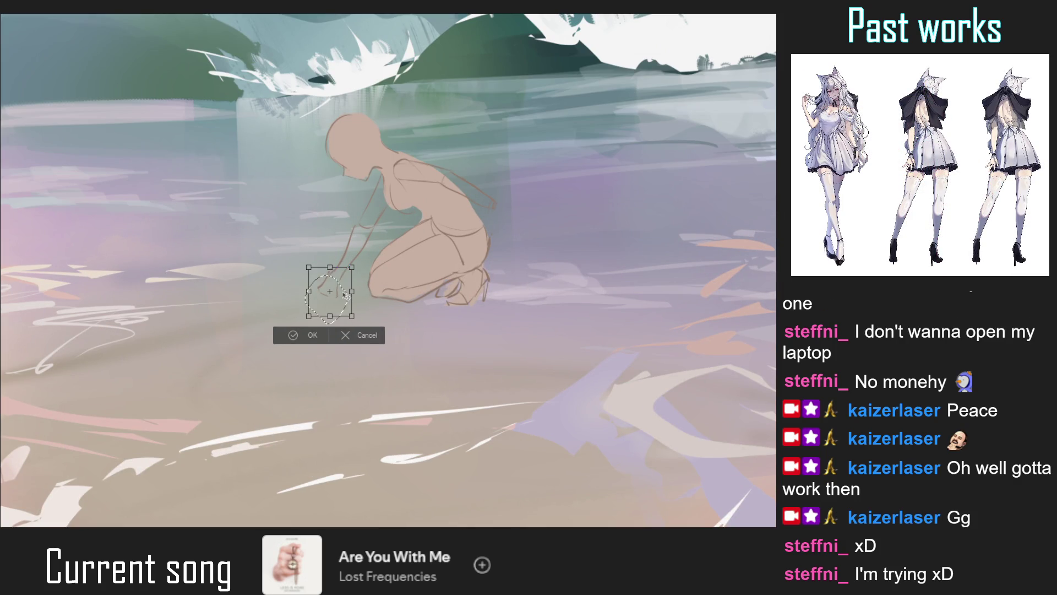
left_click(294, 335)
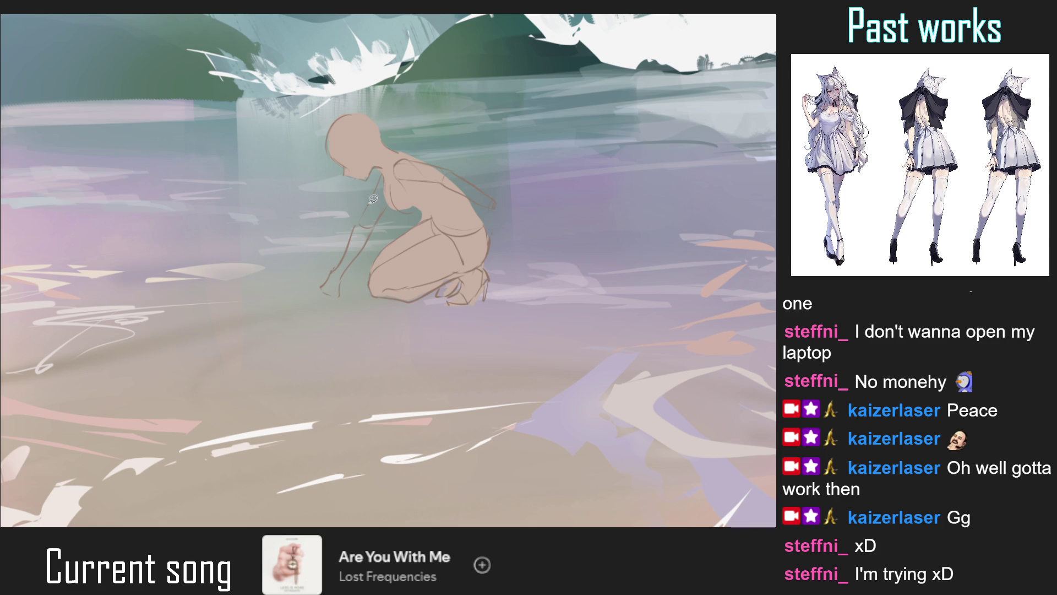
mouse_move(328, 320)
left_mouse_down()
mouse_move(380, 219)
mouse_move(330, 315)
left_mouse_up()
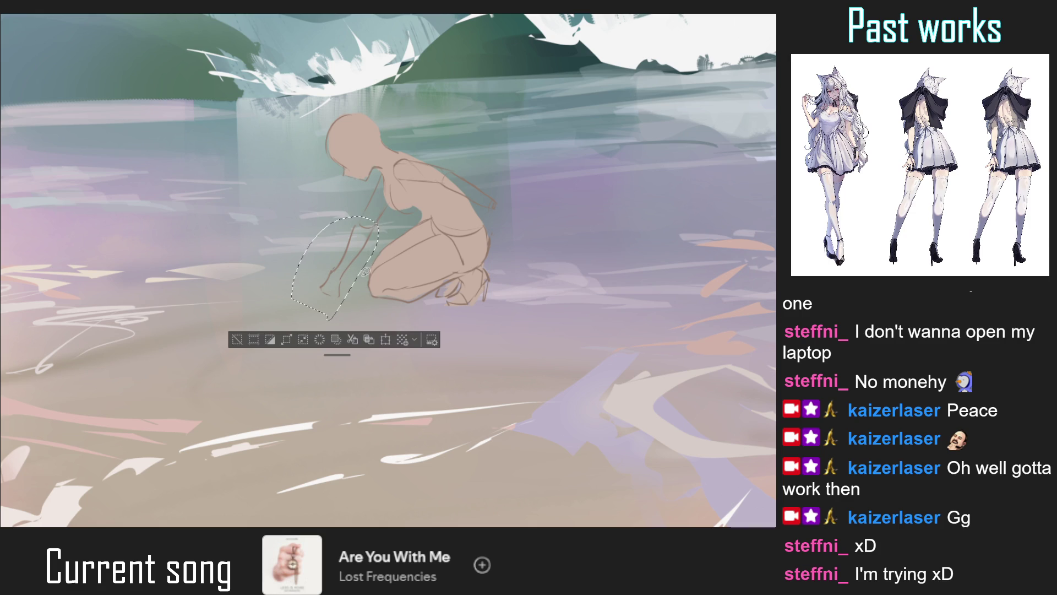
key("ctrl+t")
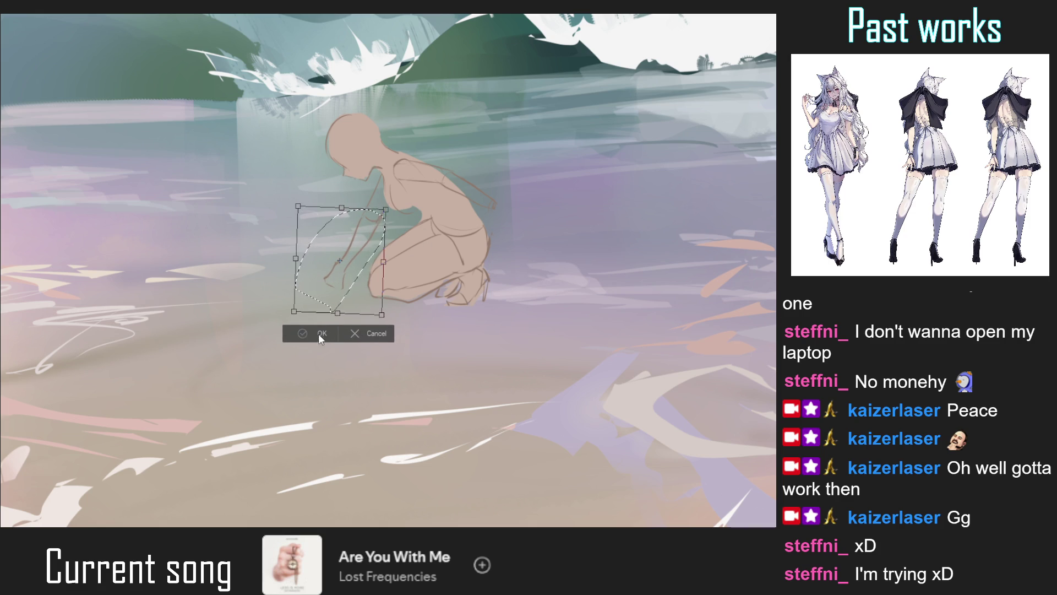
left_click(302, 332)
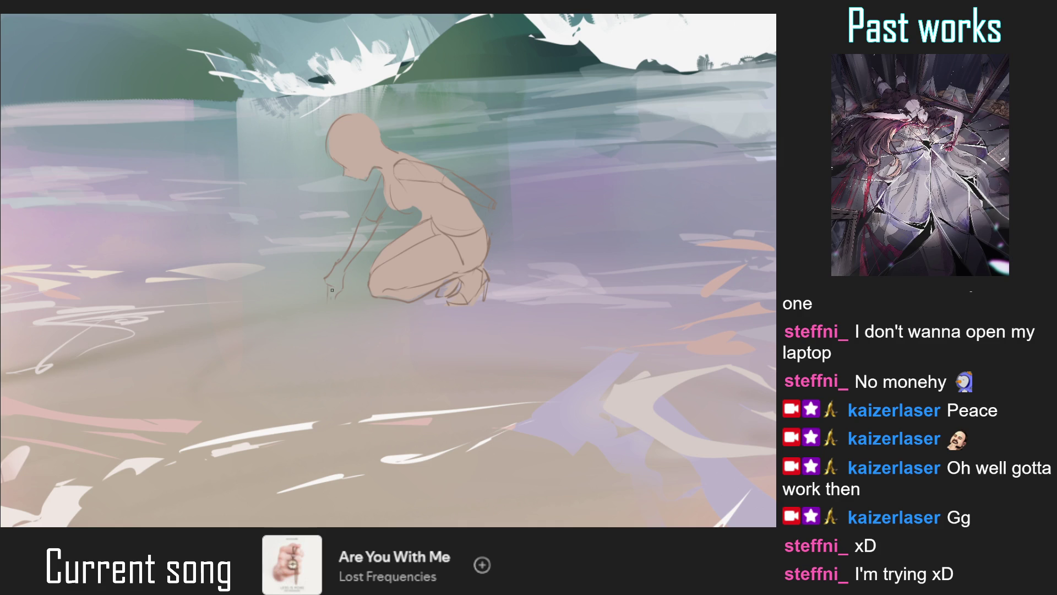
Sketch the fingers of the hand reaching toward the sand
mouse_move(326, 288)
left_mouse_down()
mouse_move(328, 302)
mouse_move(321, 286)
left_mouse_up()
scroll(356, 243, "down", 5)
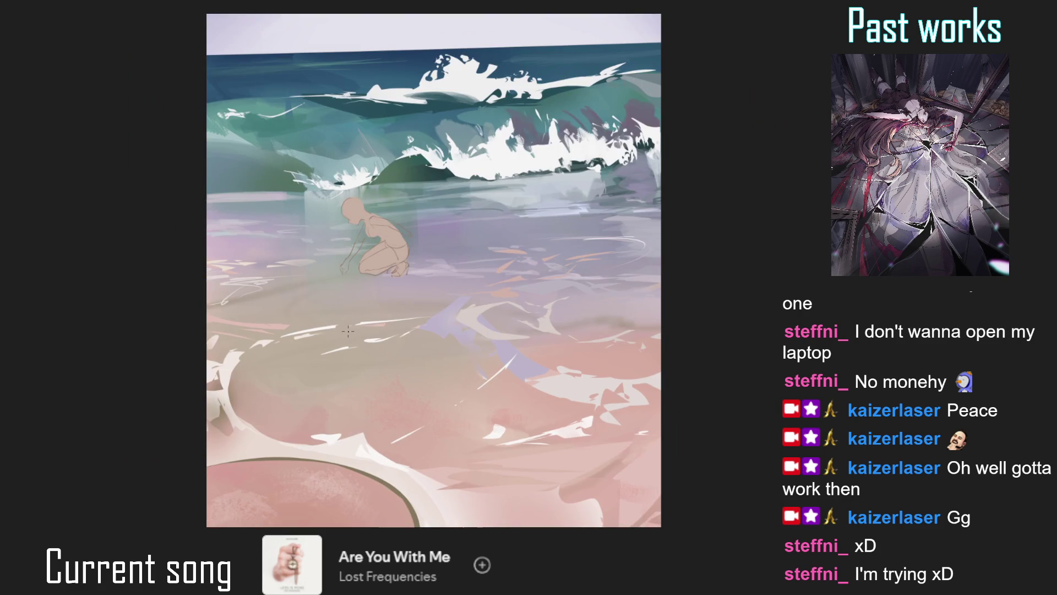
scroll(342, 274, "up", 5)
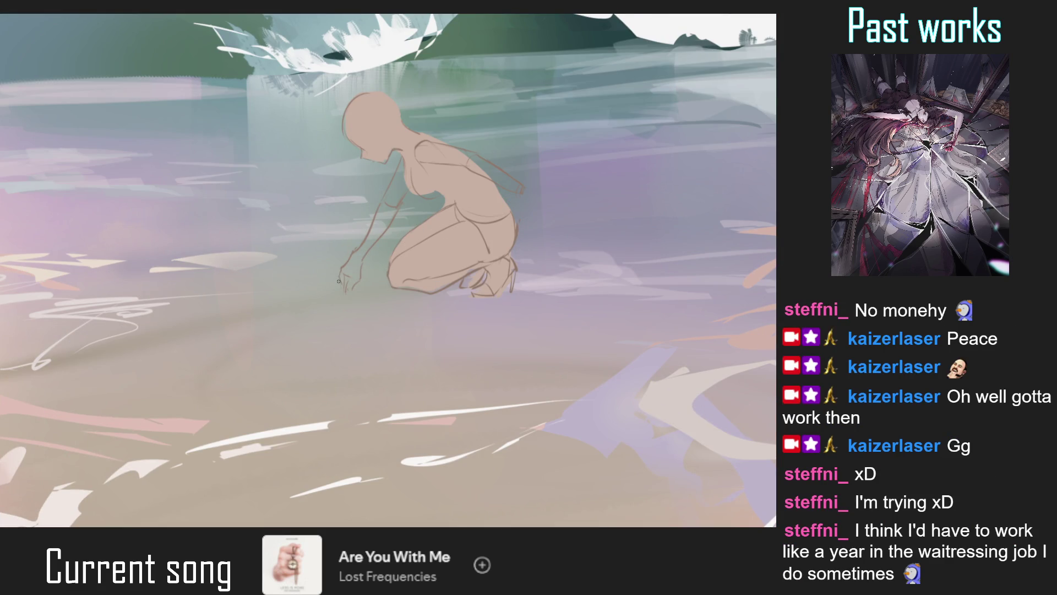
scroll(339, 279, "down", 5)
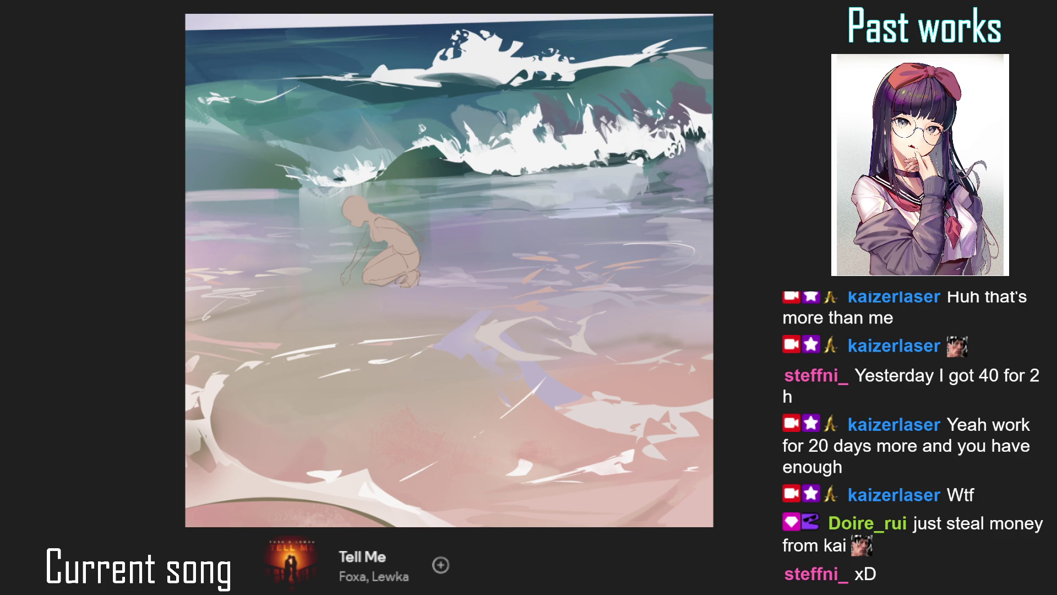
Sample the skin-tone line colour from the figure's neck
scroll(367, 209, "up", 3)
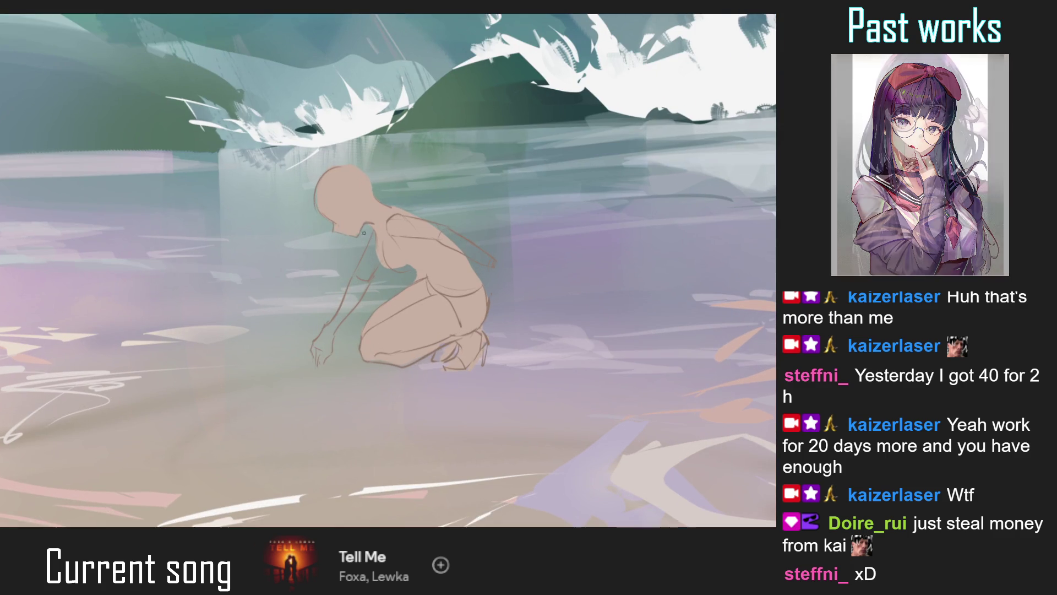
scroll(348, 238, "up", 2)
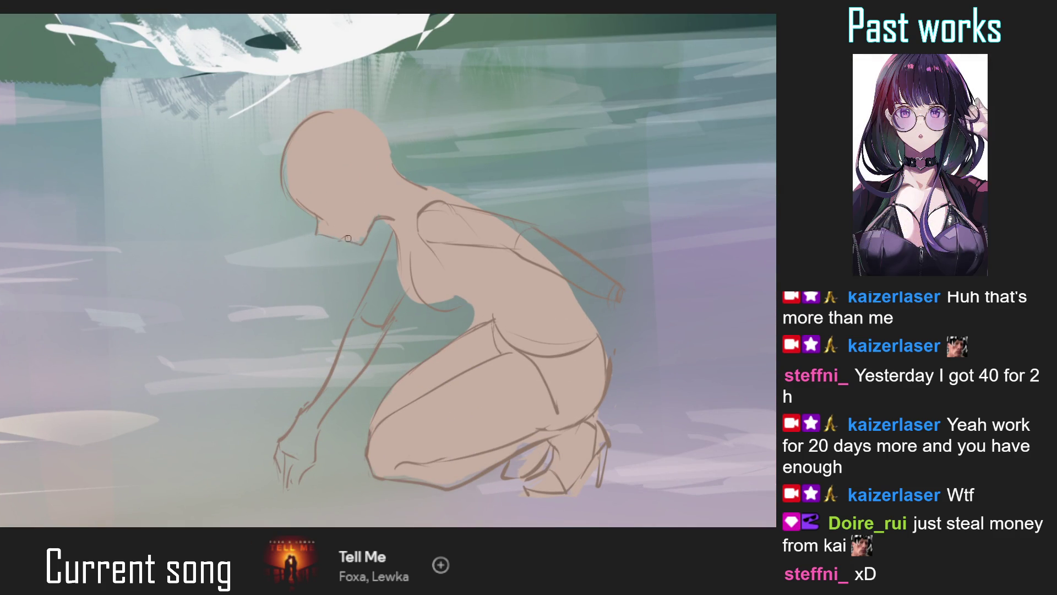
left_click(366, 225, "alt")
left_click(379, 217, "alt")
Sketch the rear arm extending behind the body on a mirrored view, then restore and fit the view
key("ctrl+0")
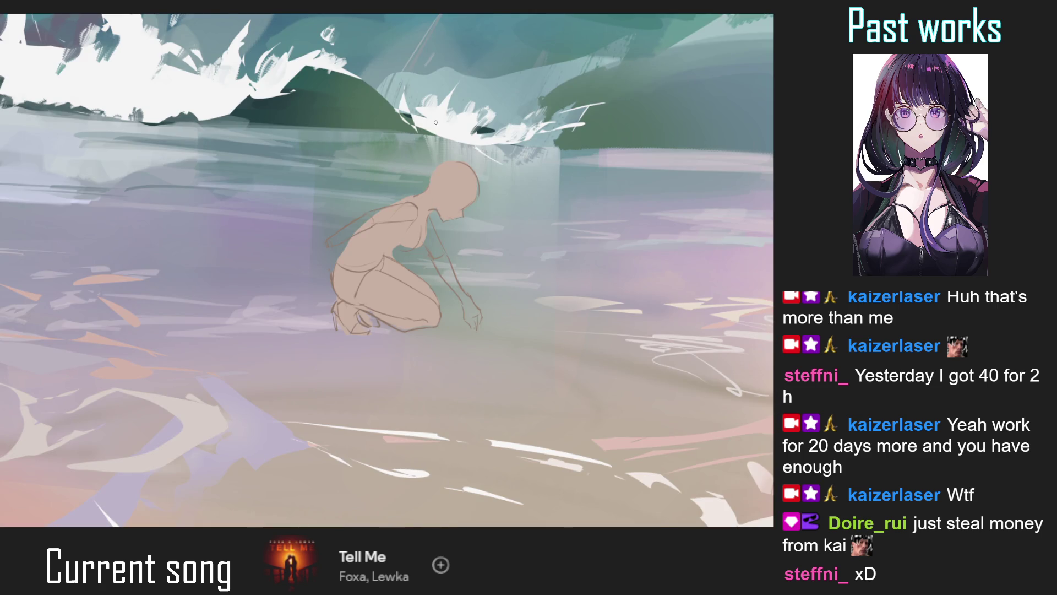
scroll(350, 242, "up", 2)
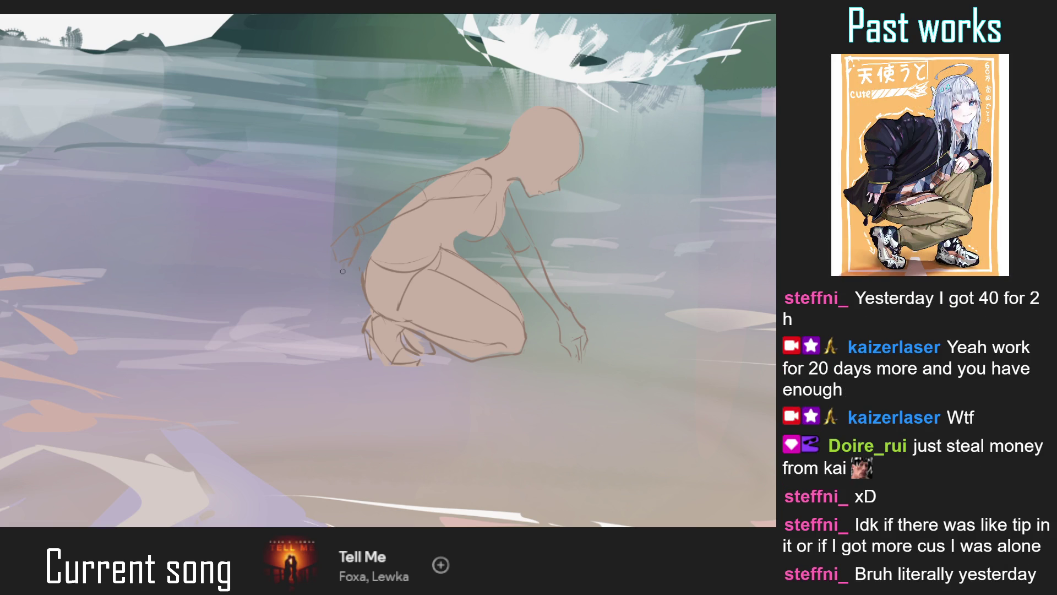
mouse_move(330, 248)
left_mouse_down()
mouse_move(311, 253)
mouse_move(322, 272)
left_mouse_up()
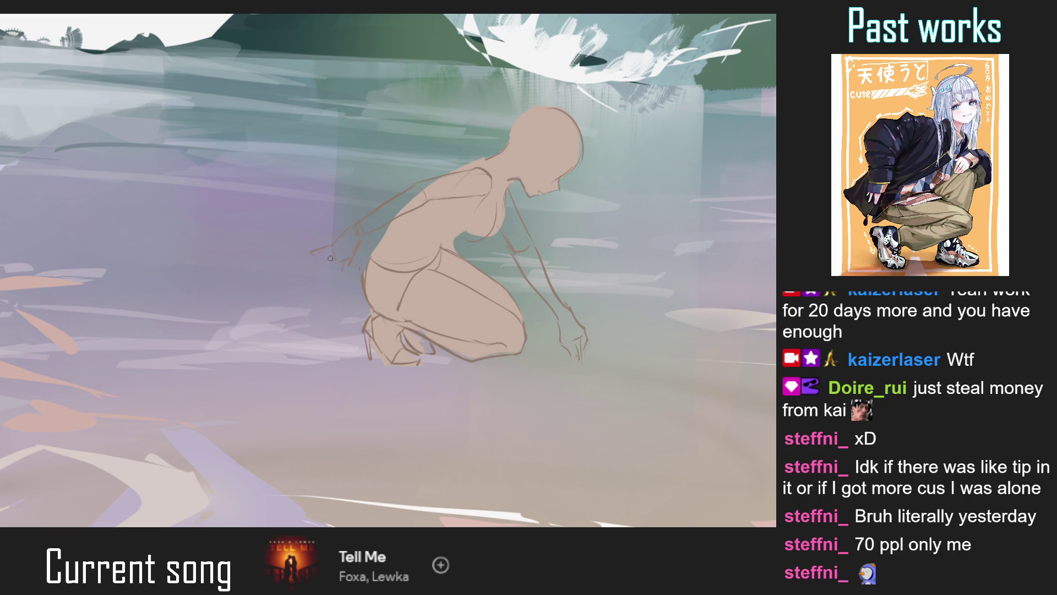
mouse_move(329, 244)
left_mouse_down()
mouse_move(311, 242)
mouse_move(329, 288)
left_mouse_up()
scroll(333, 258, "down", 3)
key("m")
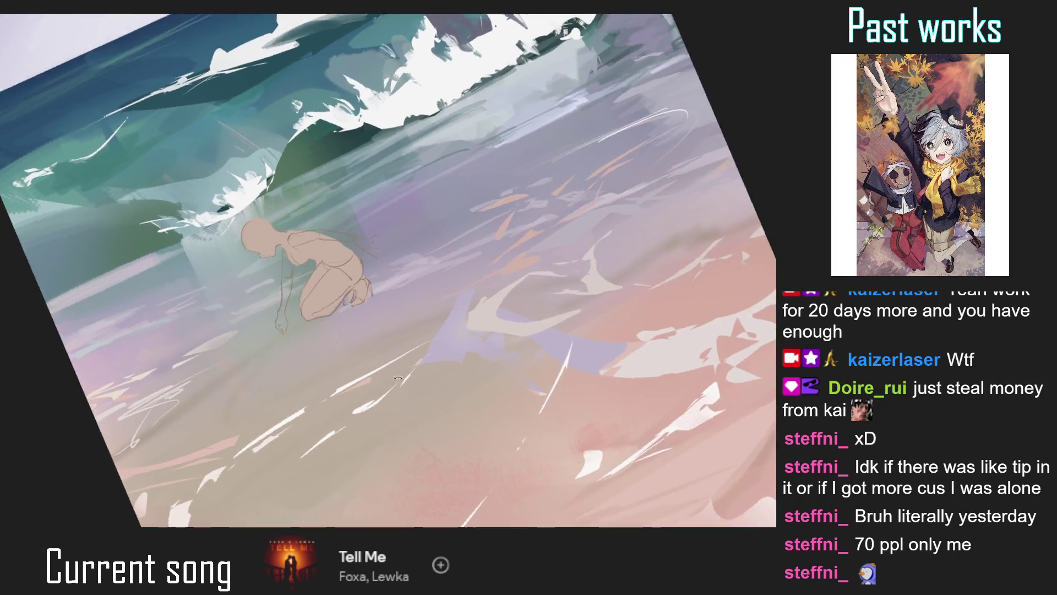
left_click_drag(304, 318, 391, 341)
key("ctrl+0")
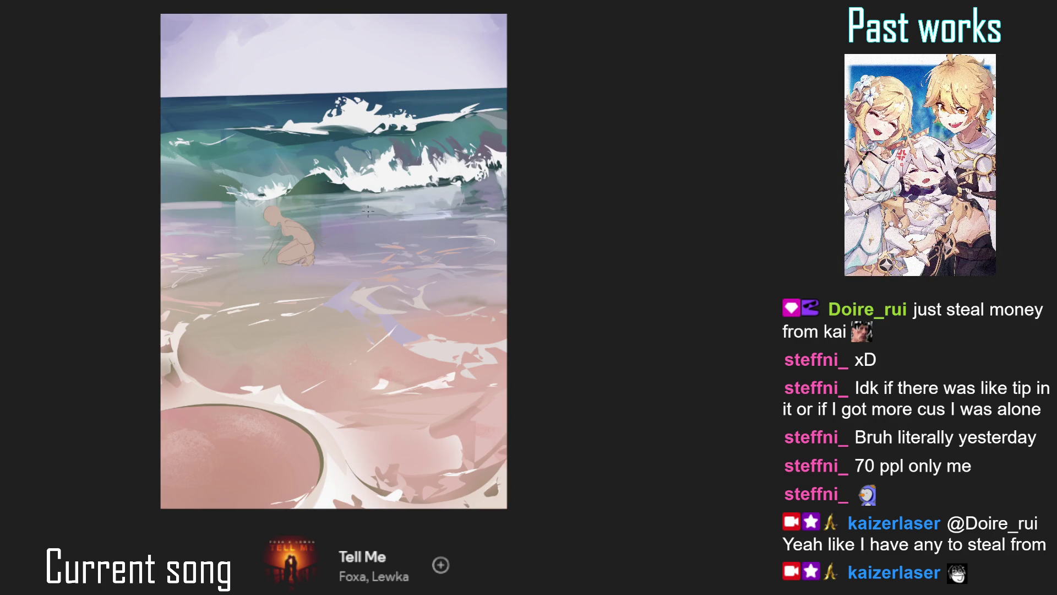
With a larger brush, paint over the green notch under the chest and touch up the chest contour
scroll(368, 222, "up", 2)
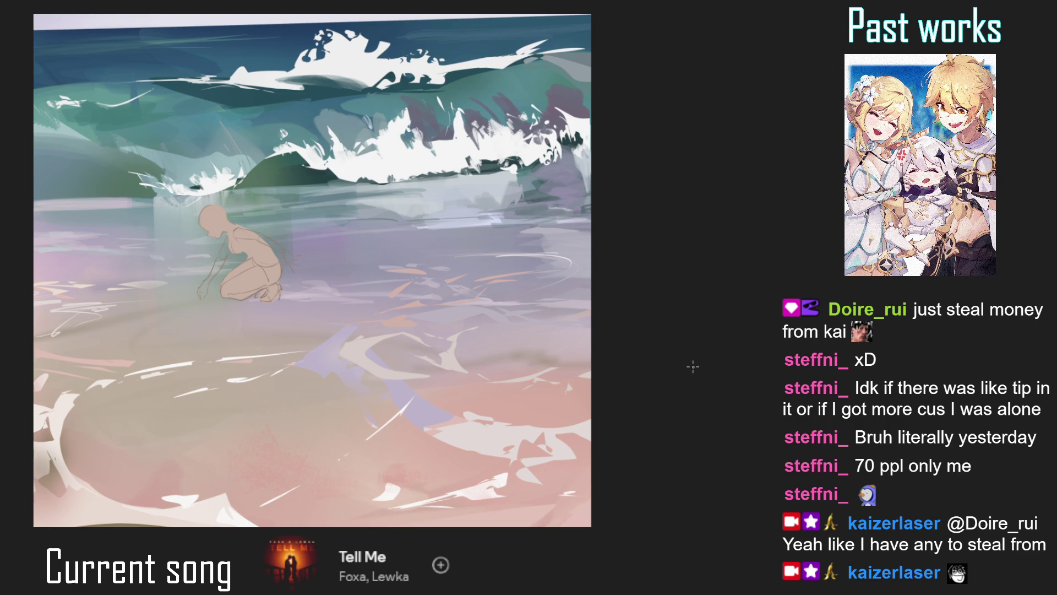
scroll(251, 247, "up", 3)
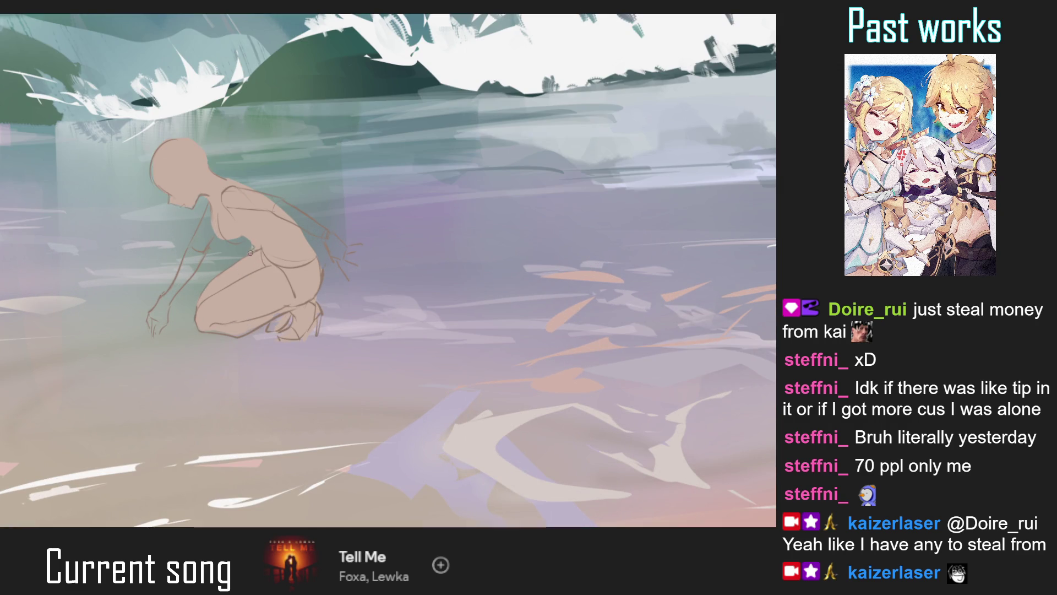
key("bracketright")
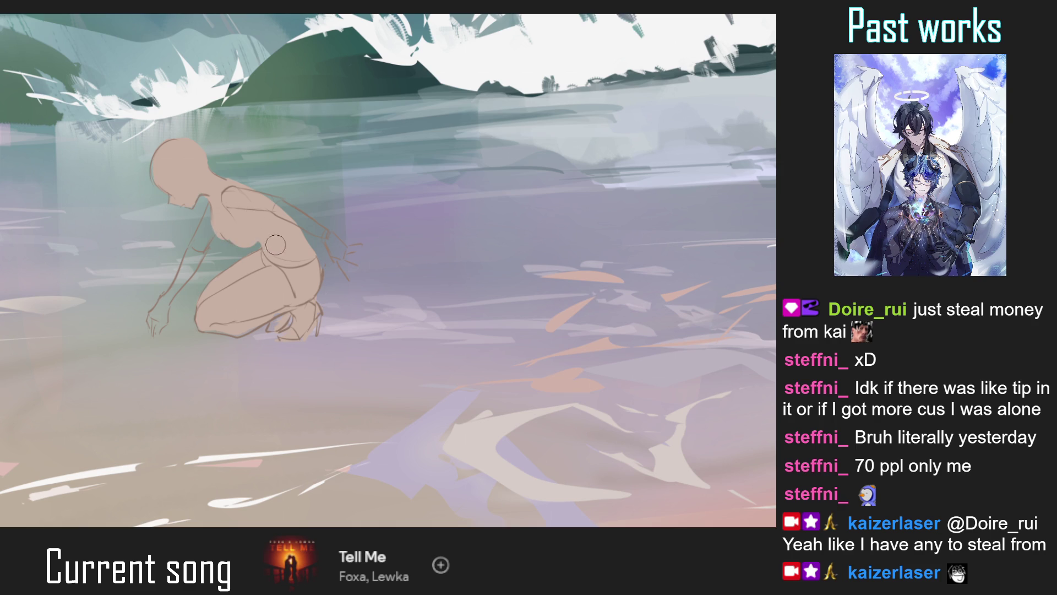
key("m")
left_click_drag(559, 156, 319, 139)
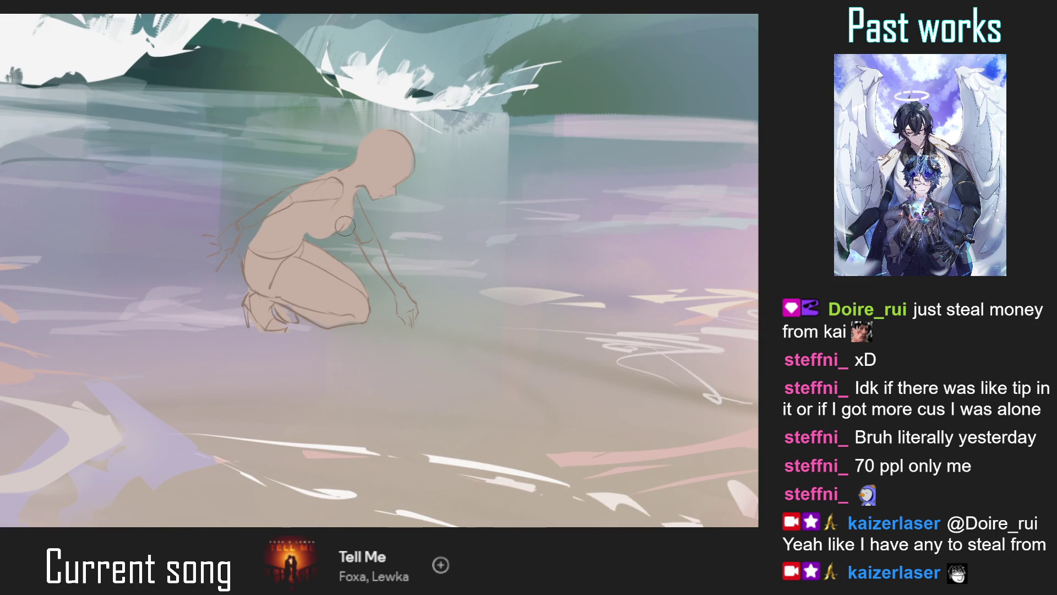
scroll(311, 229, "up", 2)
left_click_drag(312, 234, 333, 233)
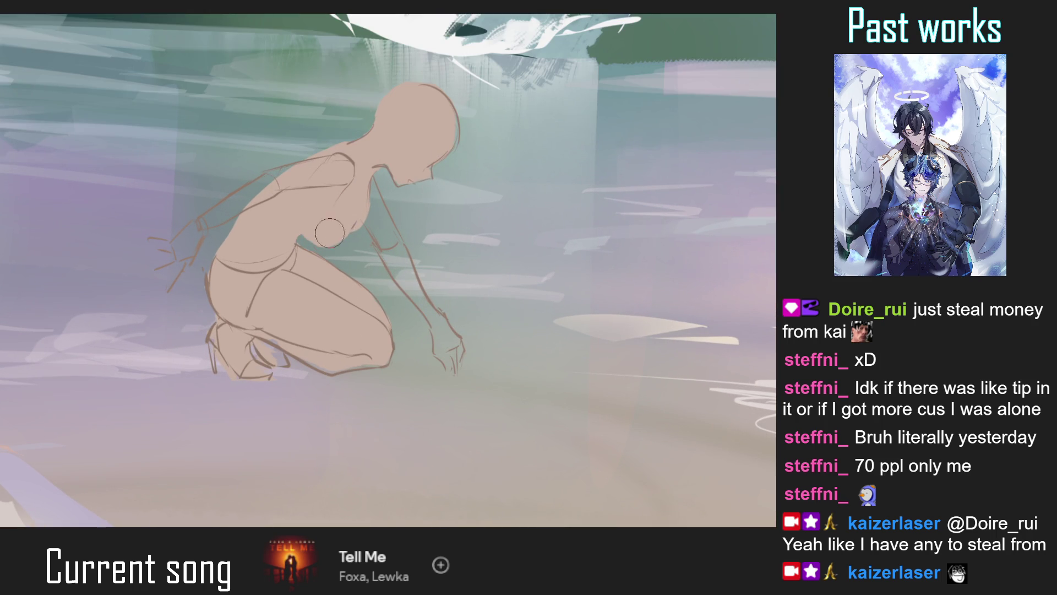
left_click_drag(342, 217, 362, 225)
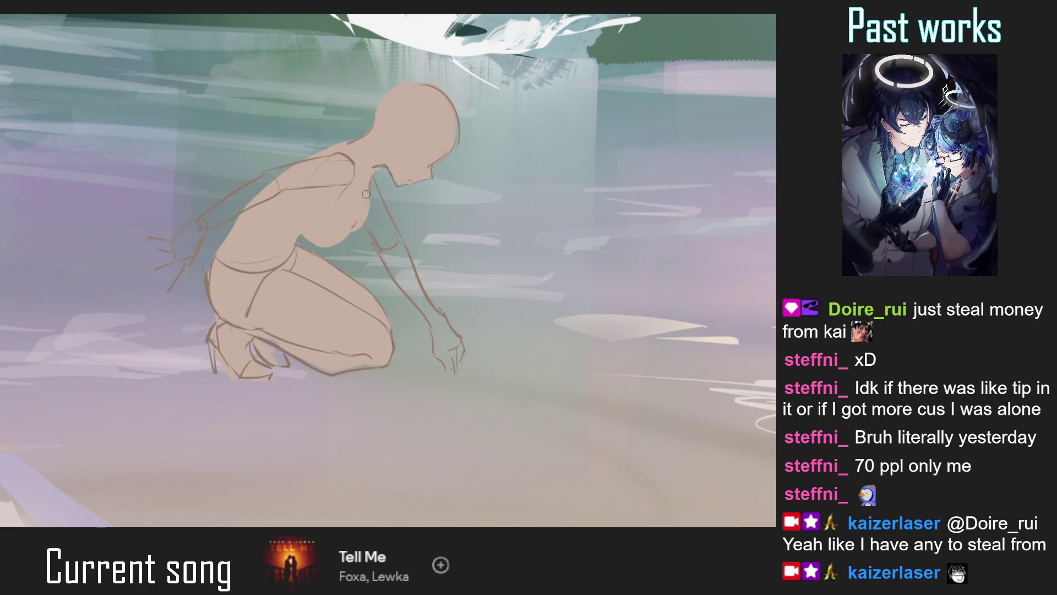
Sample the skin colour and fill the arm, forearm and wrist with solid skin tone
left_click(389, 163, "alt")
key("m")
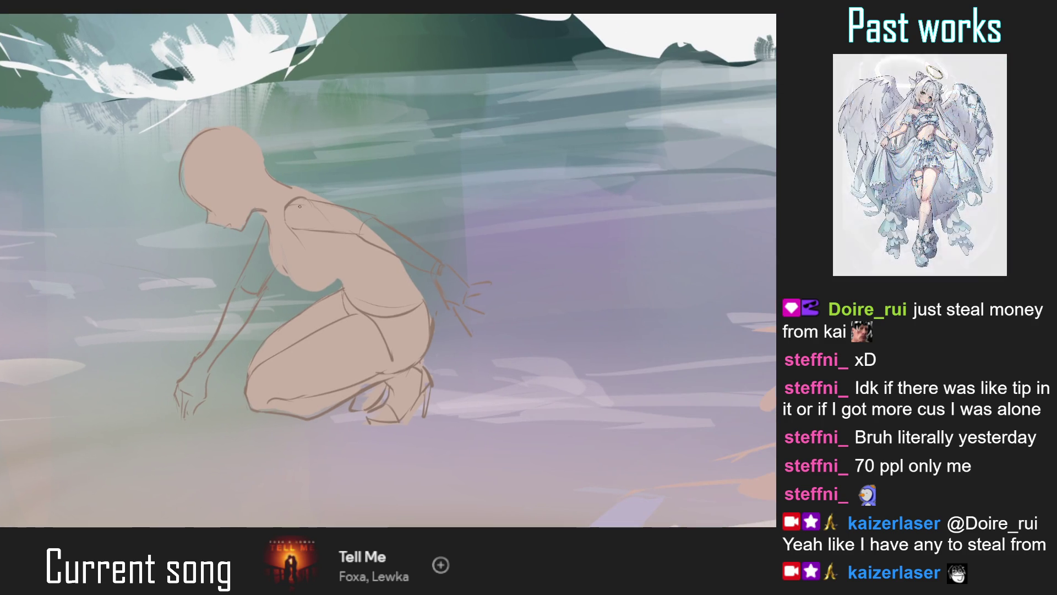
left_click_drag(266, 220, 269, 270)
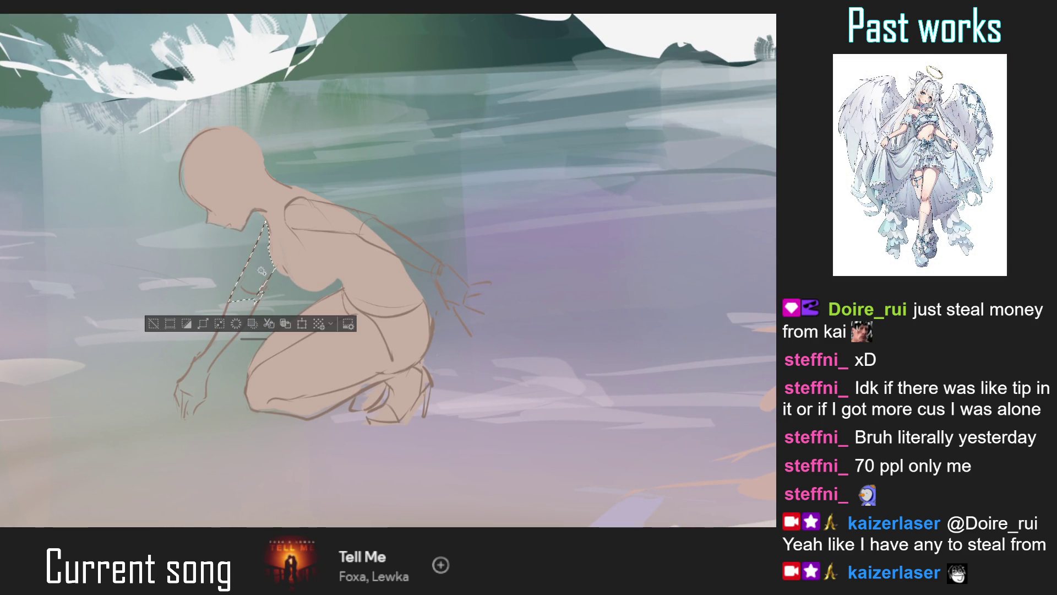
key("b")
left_click_drag(264, 269, 199, 371)
key("ctrl+d")
left_click_drag(238, 326, 209, 360)
mouse_move(234, 301)
left_mouse_down()
mouse_move(199, 390)
mouse_move(181, 387)
mouse_move(201, 359)
left_mouse_up()
key("ctrl+0")
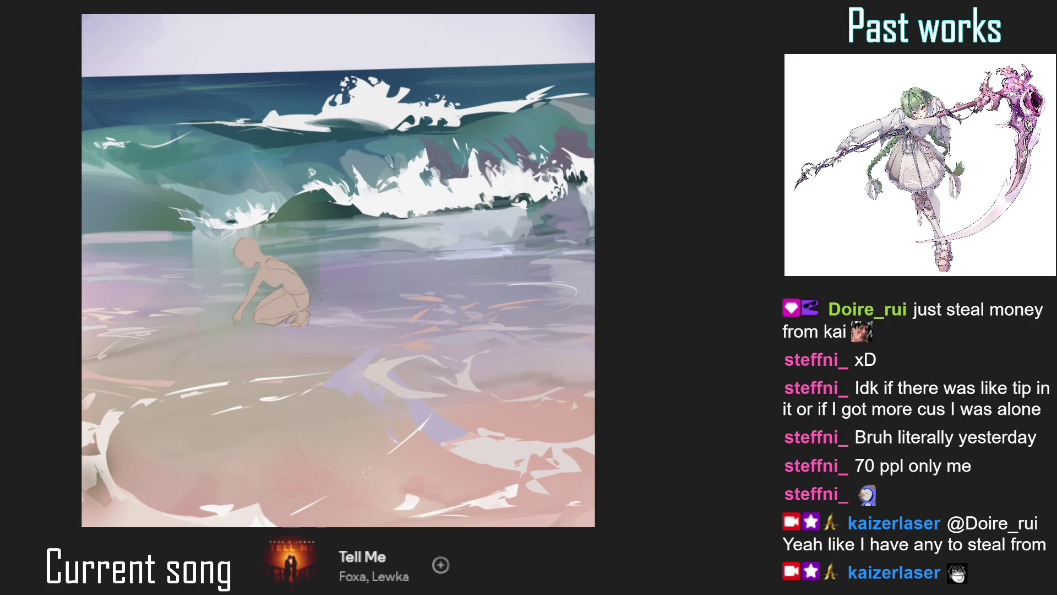
Fill a purple tail shape curving out from the figure's hip, redrawing the first attempt
left_click(302, 282)
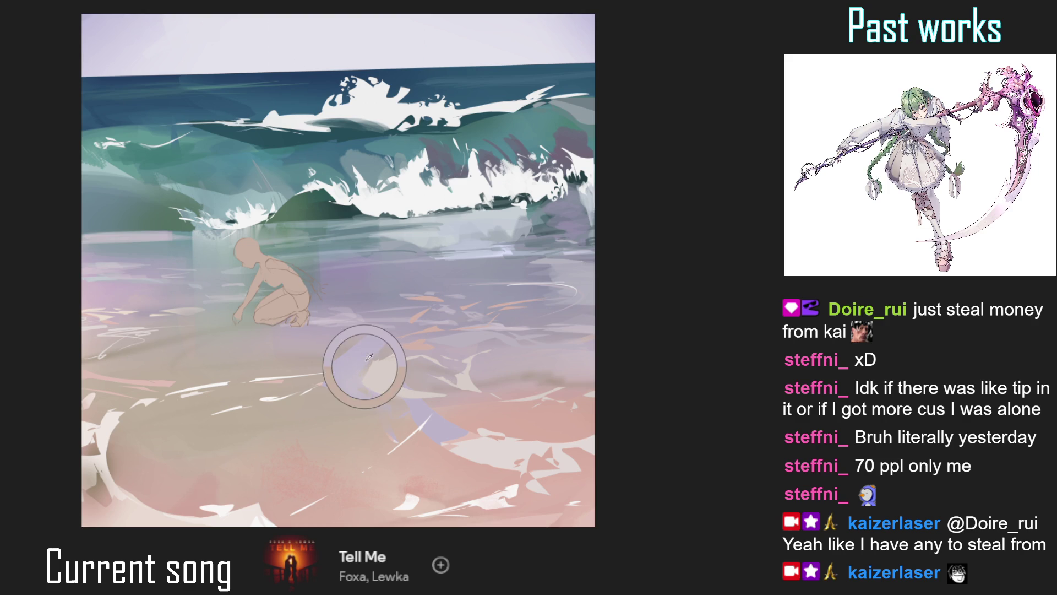
left_click(354, 277)
mouse_move(309, 288)
left_mouse_down()
mouse_move(327, 317)
mouse_move(395, 307)
left_mouse_up()
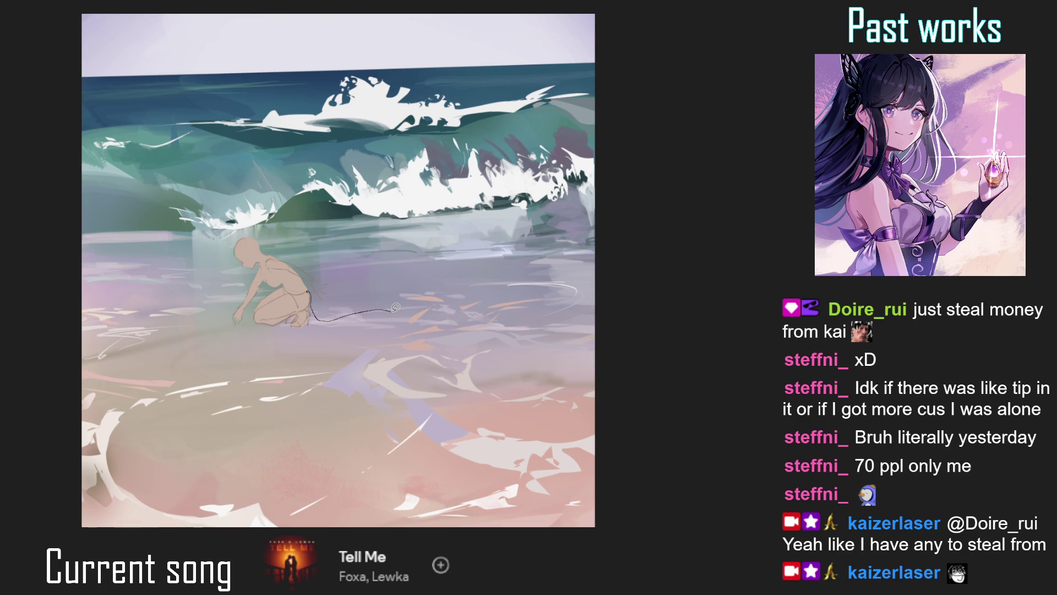
key("ctrl+z")
key("ctrl+z")
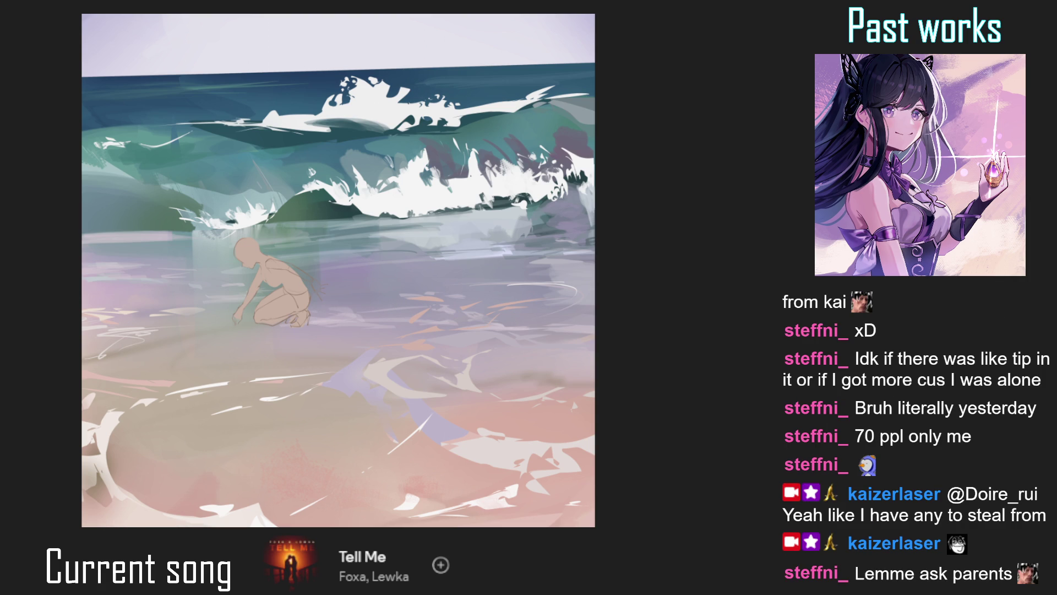
mouse_move(312, 291)
left_mouse_down()
mouse_move(326, 308)
mouse_move(359, 304)
left_mouse_up()
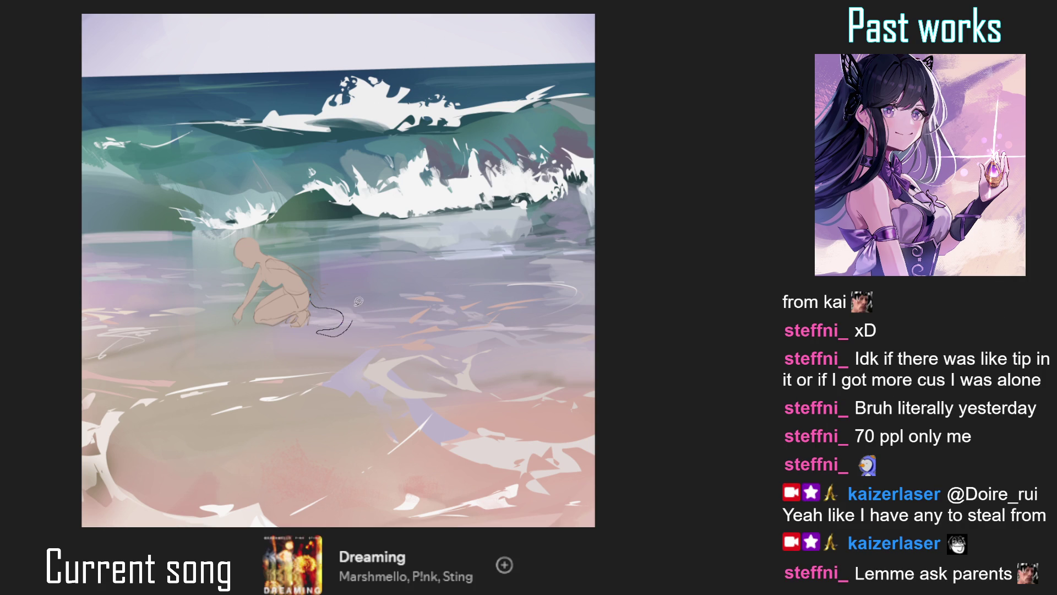
left_click_drag(359, 304, 305, 278)
Extend and curl the tail tip and add a hooked fin stroke below it
scroll(322, 320, "down", 5)
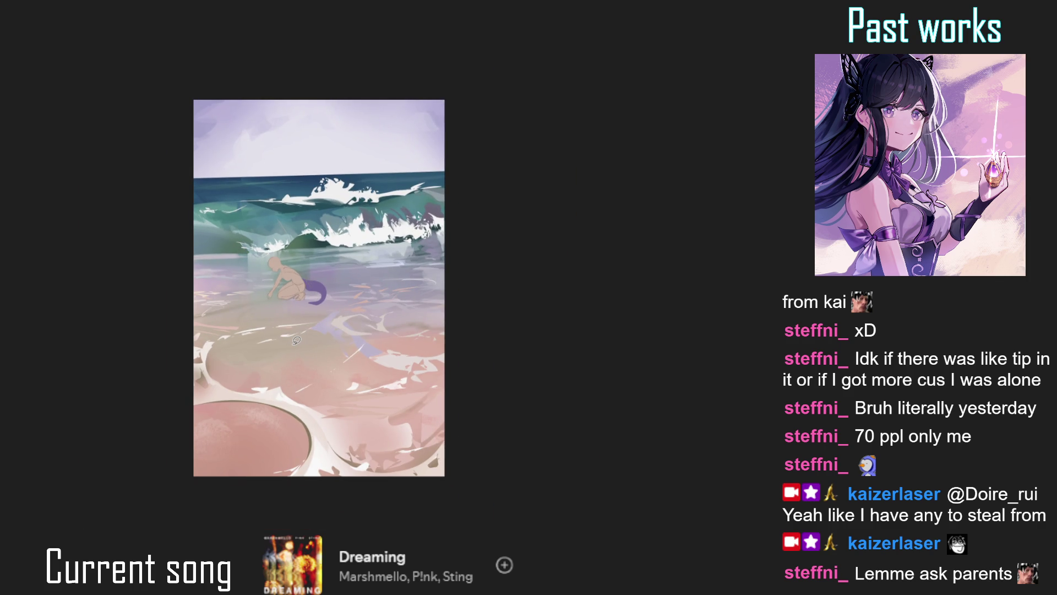
scroll(318, 315, "up", 3)
left_click_drag(317, 315, 305, 310)
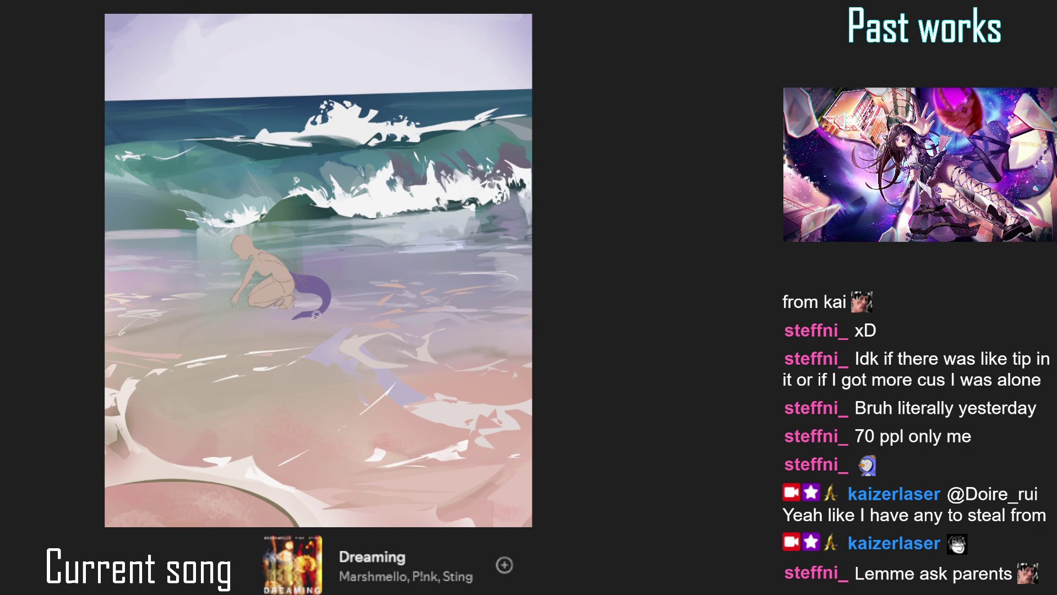
mouse_move(310, 314)
left_mouse_down()
mouse_move(321, 326)
mouse_move(313, 315)
left_mouse_up()
key("ctrl+0")
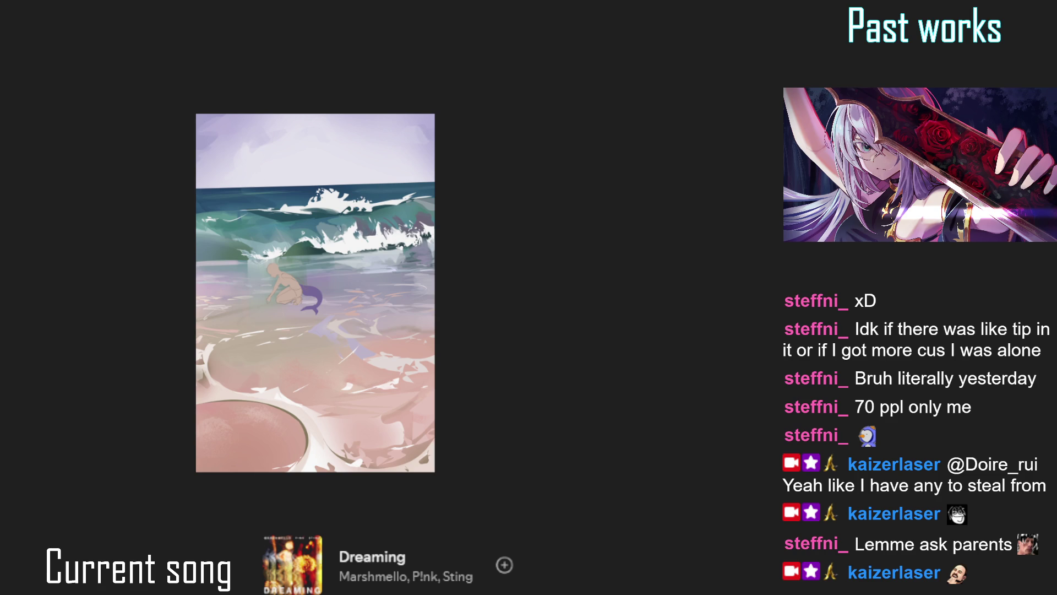
Enlarge and move the purple tail so it curls up behind the hand
key("m")
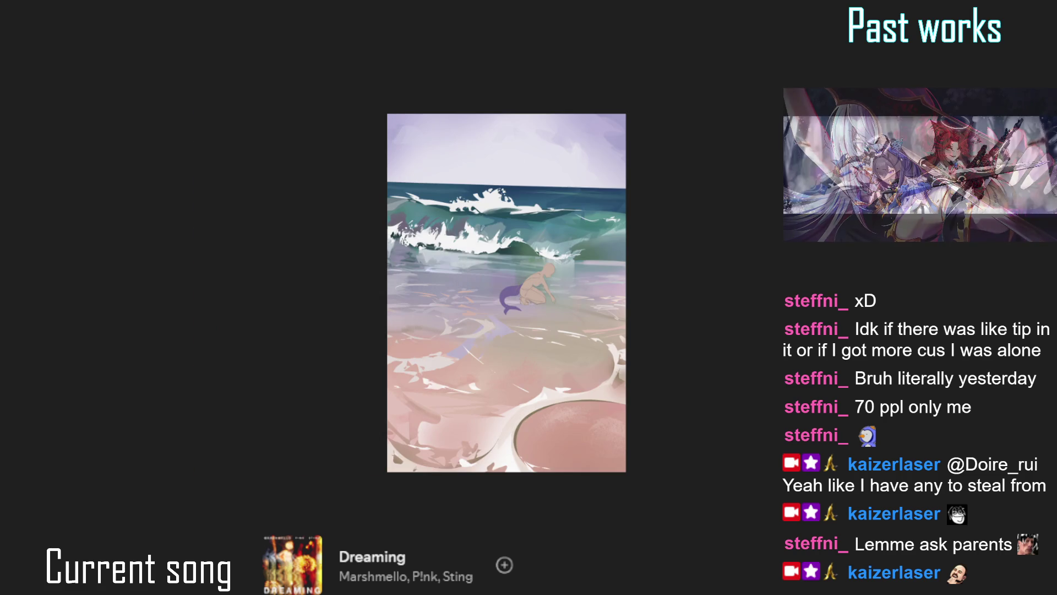
left_click_drag(650, 337, 531, 306)
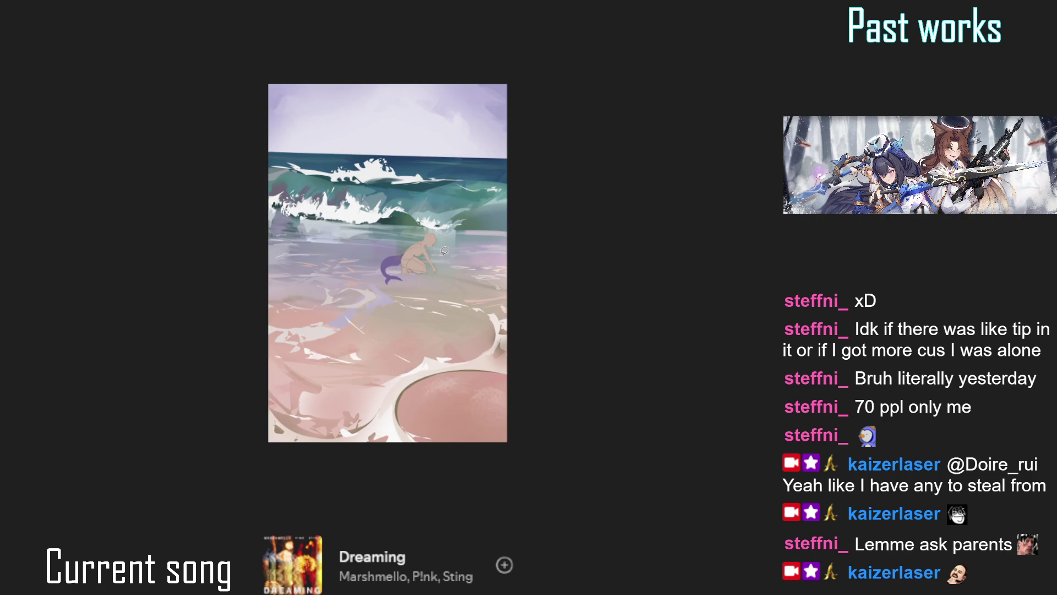
key("m")
scroll(450, 274, "up", 3)
key("ctrl+t")
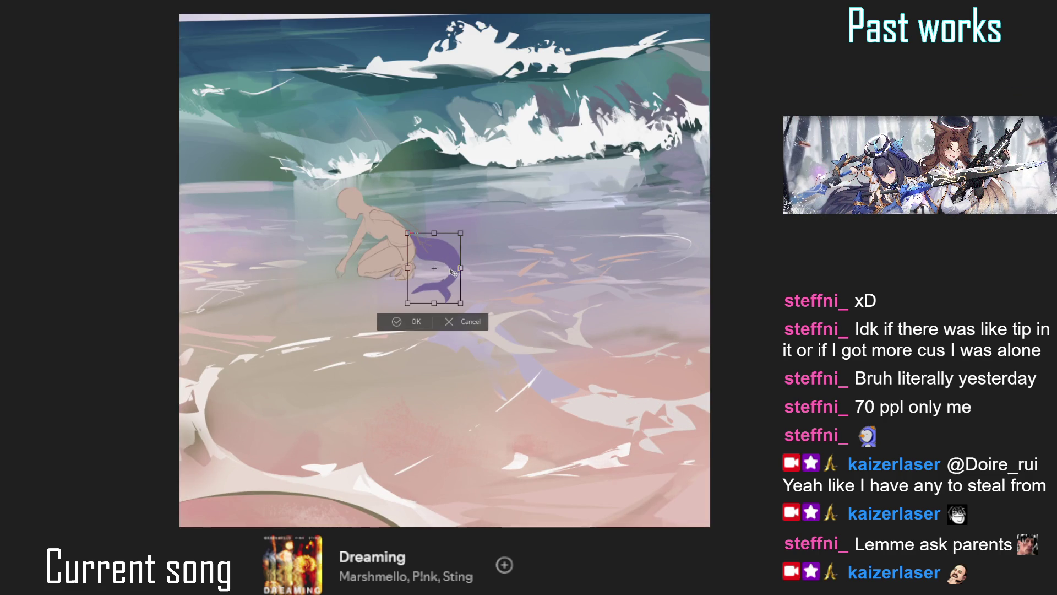
key("Return")
scroll(453, 265, "up", 5)
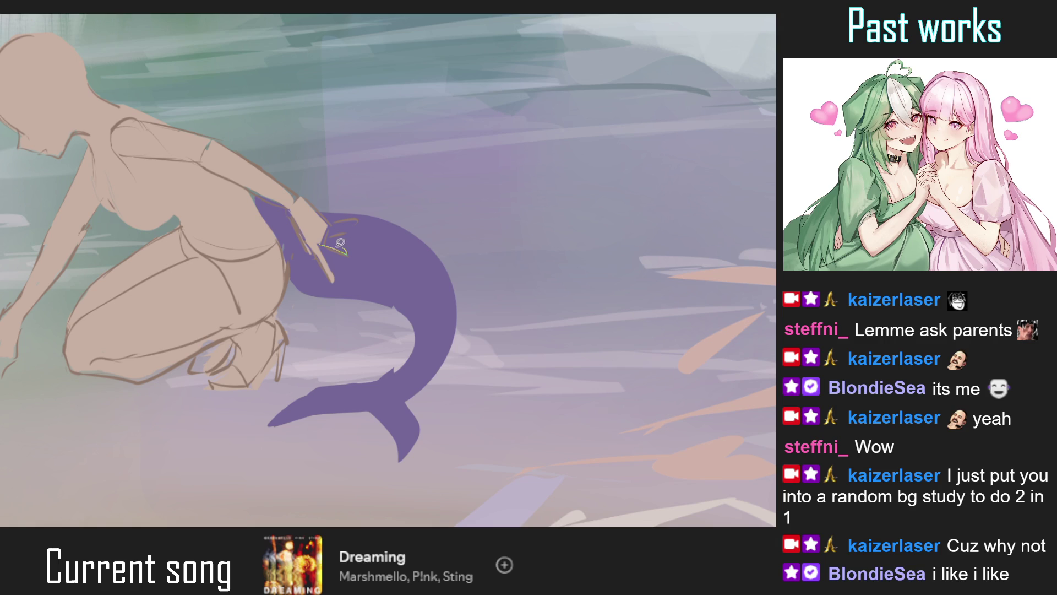
Paint the fingers resting on the tail, extending and rounding the index fingertip
mouse_move(328, 226)
left_mouse_down()
mouse_move(346, 232)
mouse_move(345, 223)
left_mouse_up()
scroll(330, 236, "down", 5)
left_click_drag(330, 237, 353, 270)
scroll(353, 270, "up", 5)
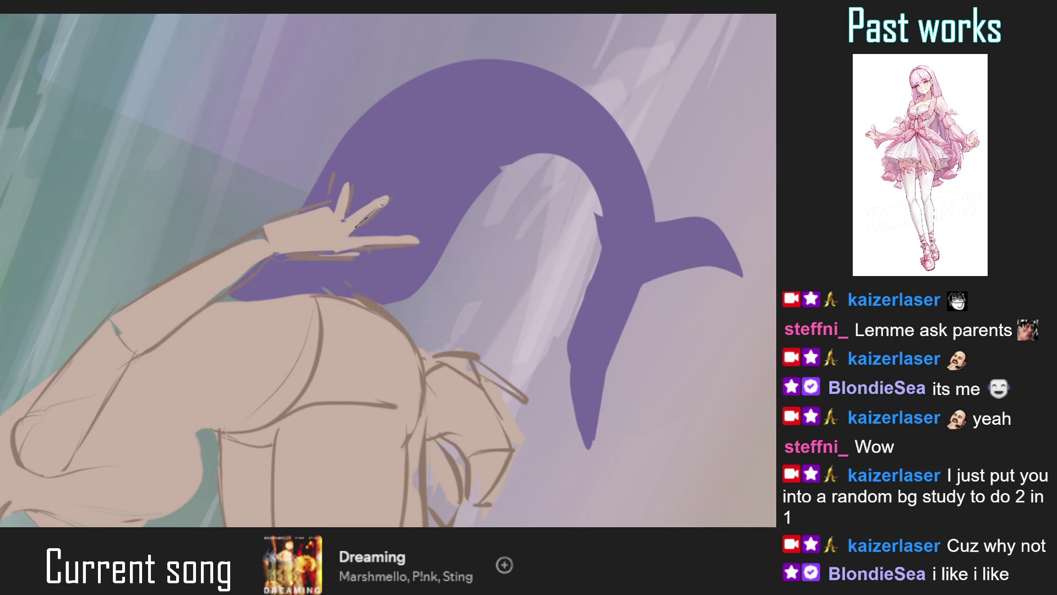
mouse_move(397, 193)
left_mouse_down()
mouse_move(381, 205)
mouse_move(339, 167)
mouse_move(328, 210)
left_mouse_up()
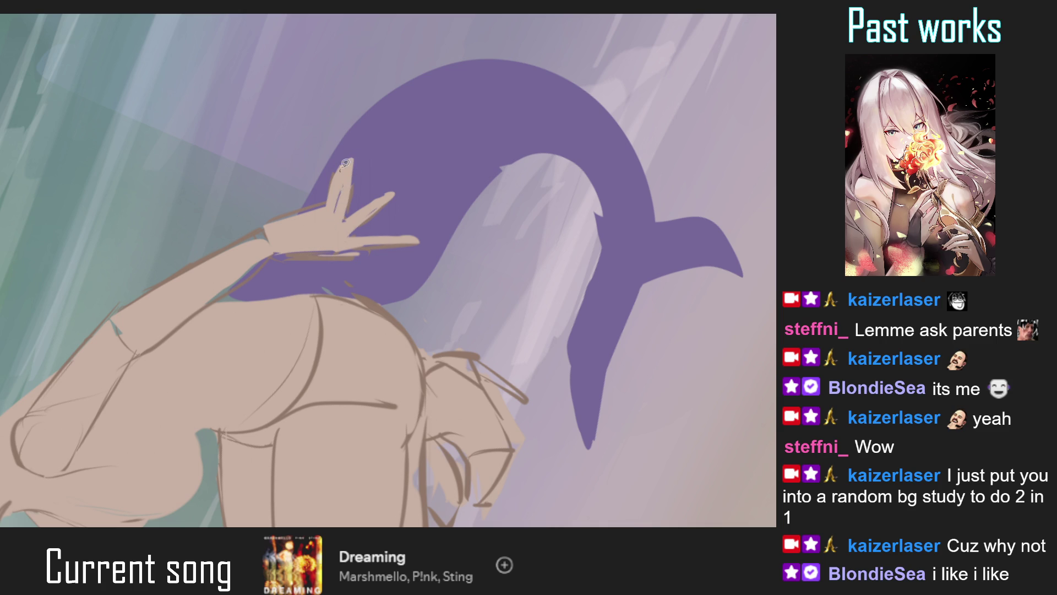
key("ctrl+0")
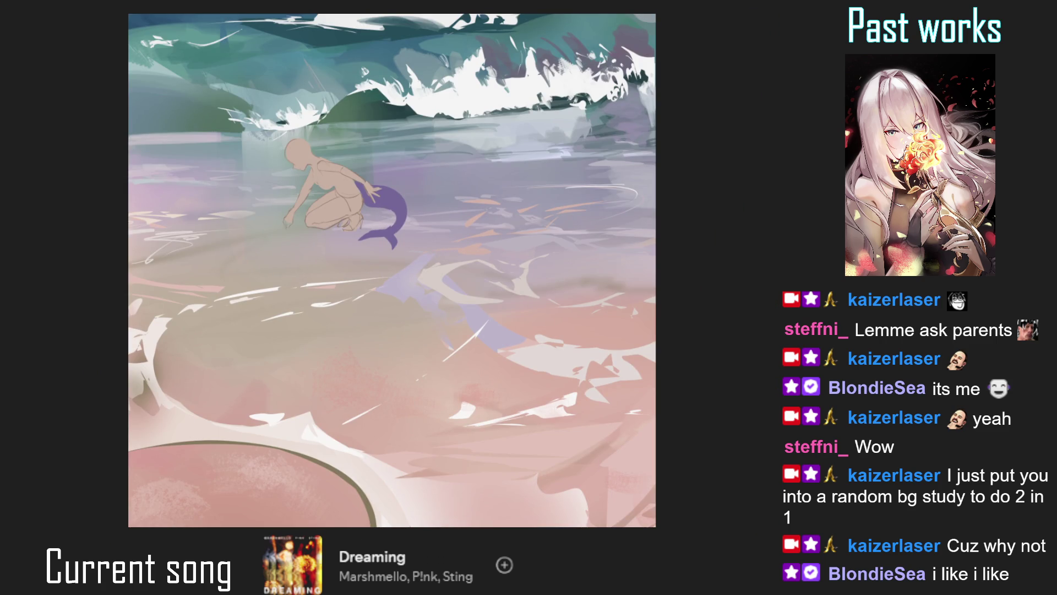
key("ctrl+0")
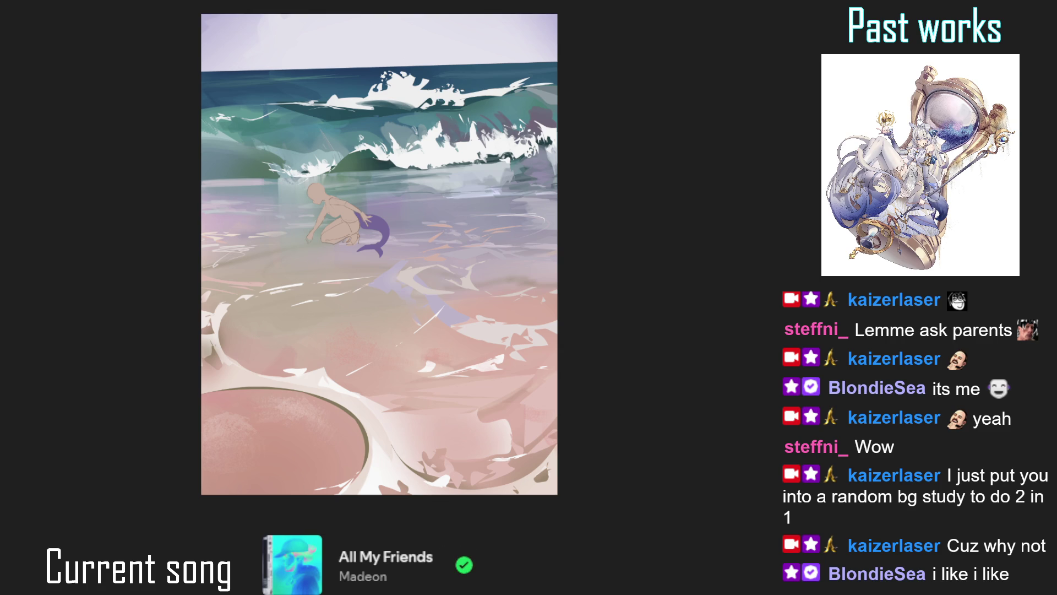
scroll(228, 192, "down", 1)
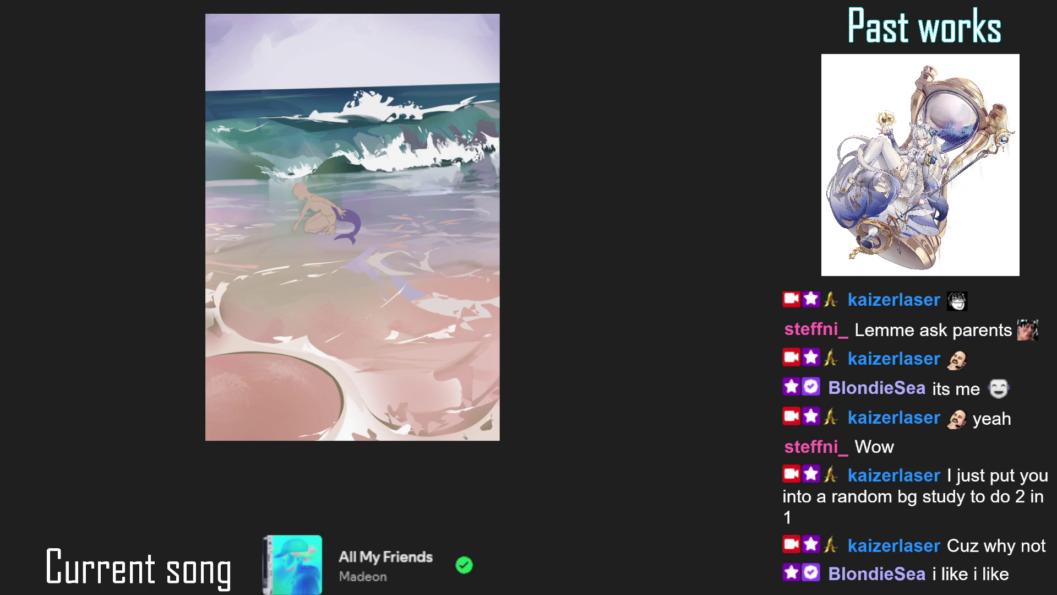
key("m")
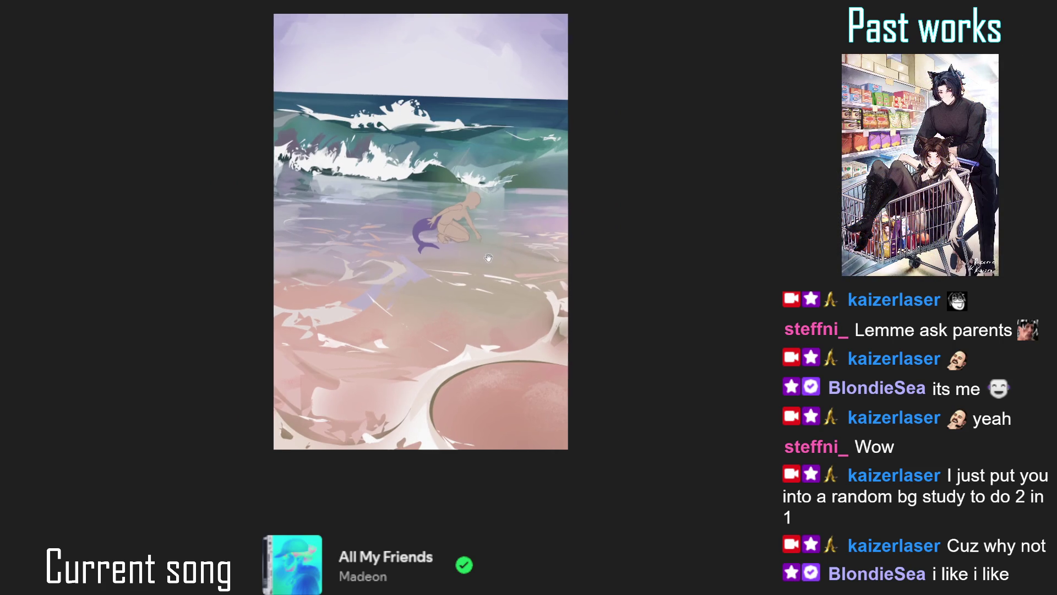
scroll(453, 252, "up", 1)
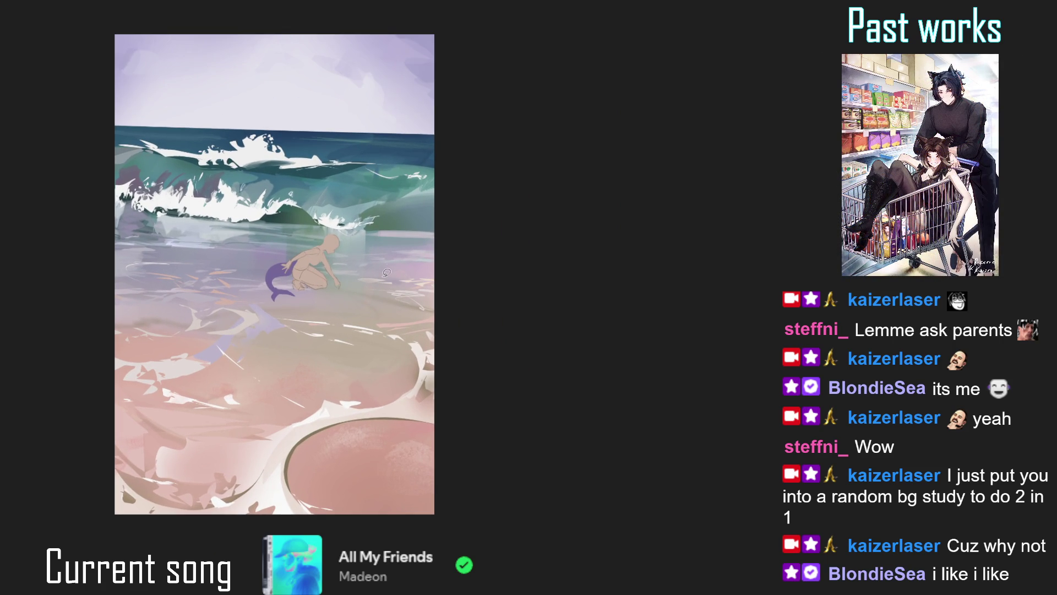
key("m")
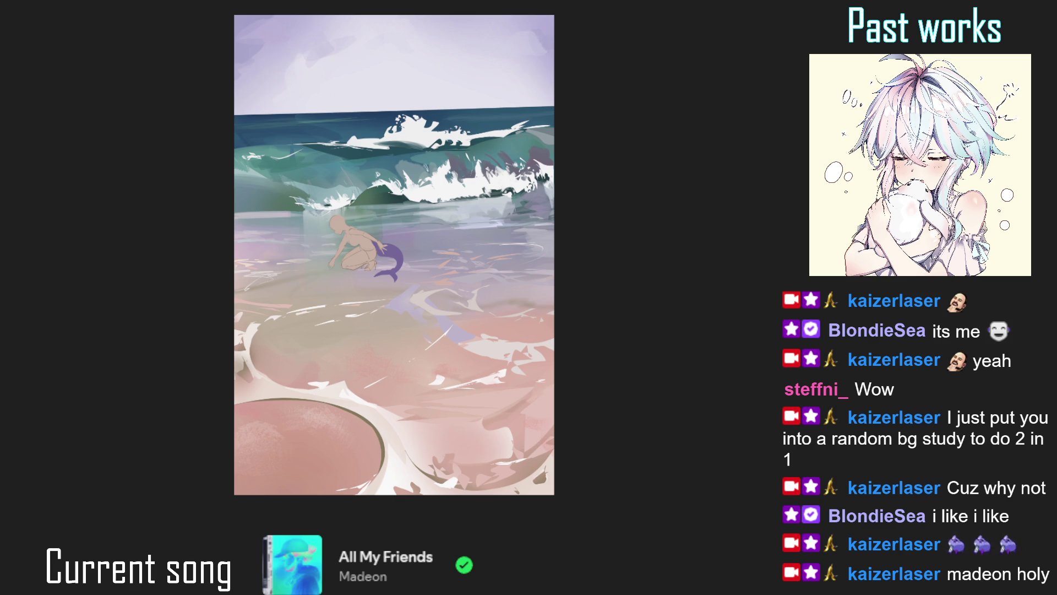
scroll(334, 194, "up", 5)
scroll(204, 175, "down", 2)
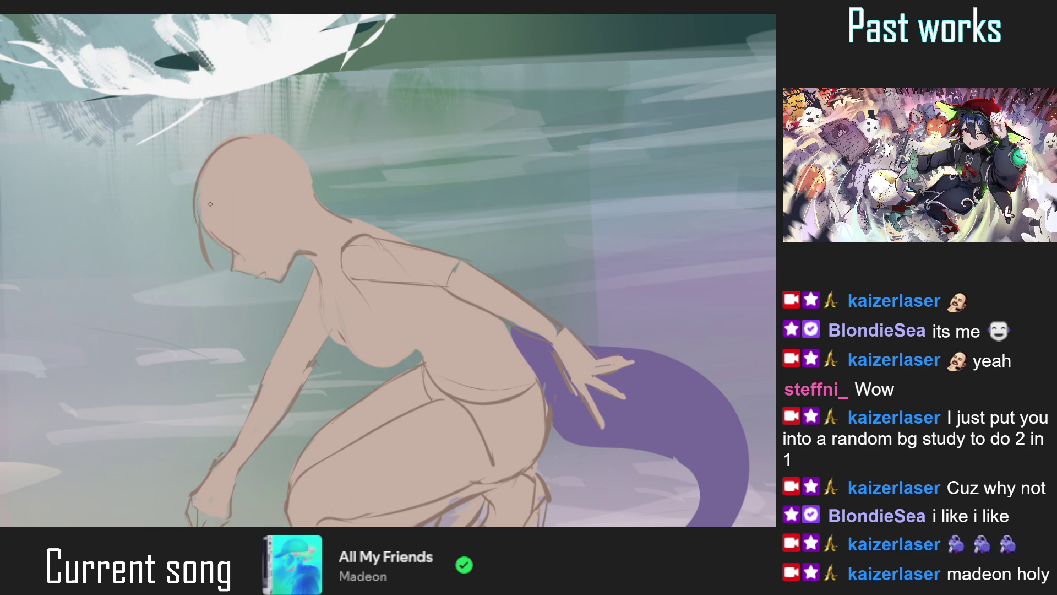
Draw three hair strands beside the face down to the jaw, then zoom in on the head
left_click_drag(218, 256, 226, 278)
left_click_drag(219, 237, 228, 281)
mouse_move(191, 208)
left_mouse_down()
mouse_move(183, 252)
mouse_move(194, 249)
left_mouse_up()
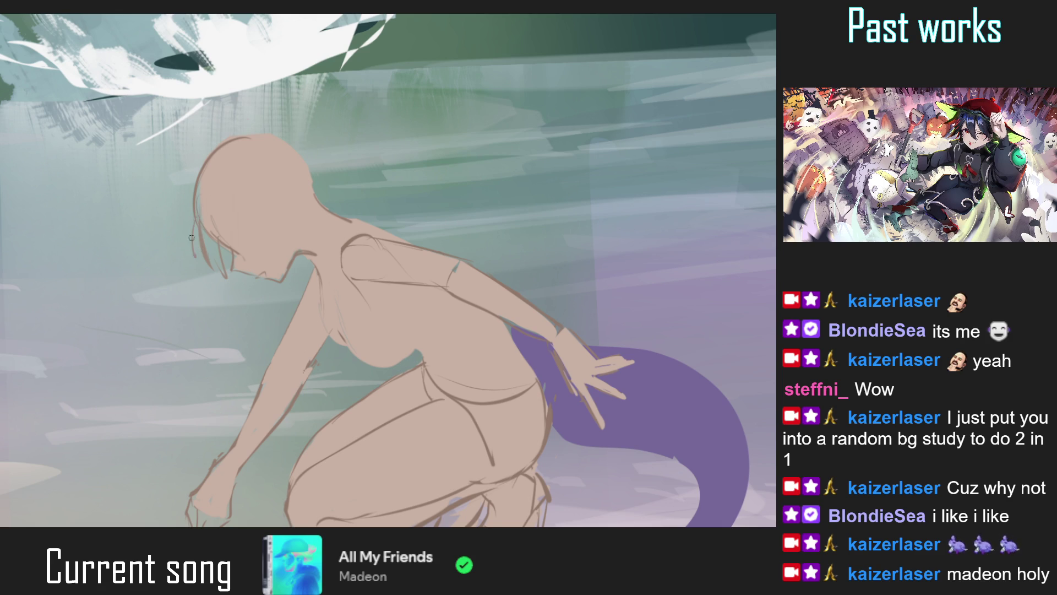
key("ctrl+0")
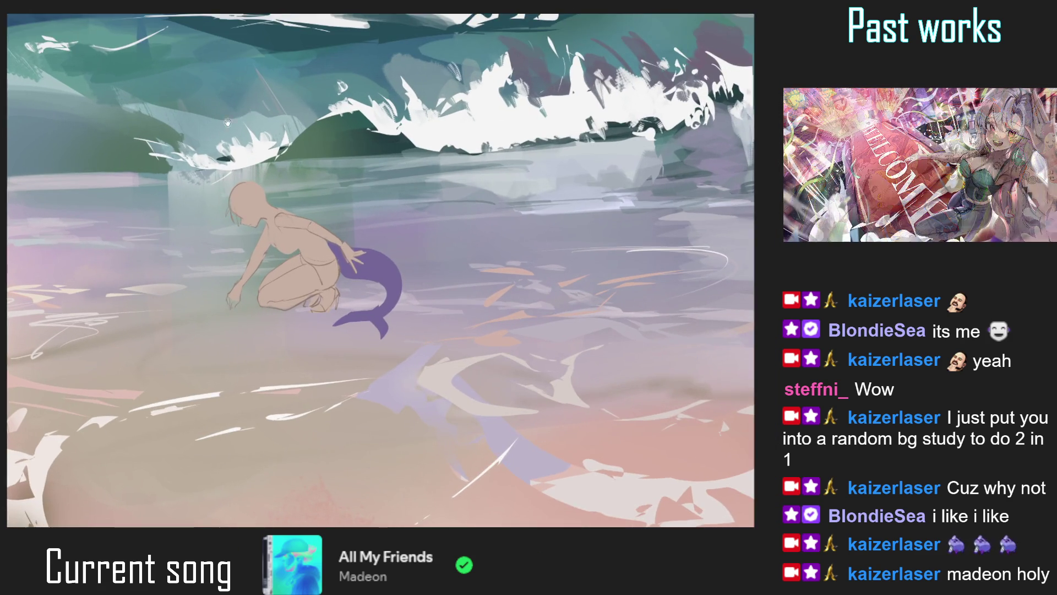
key("ctrl+plus")
scroll(236, 254, "up", 1)
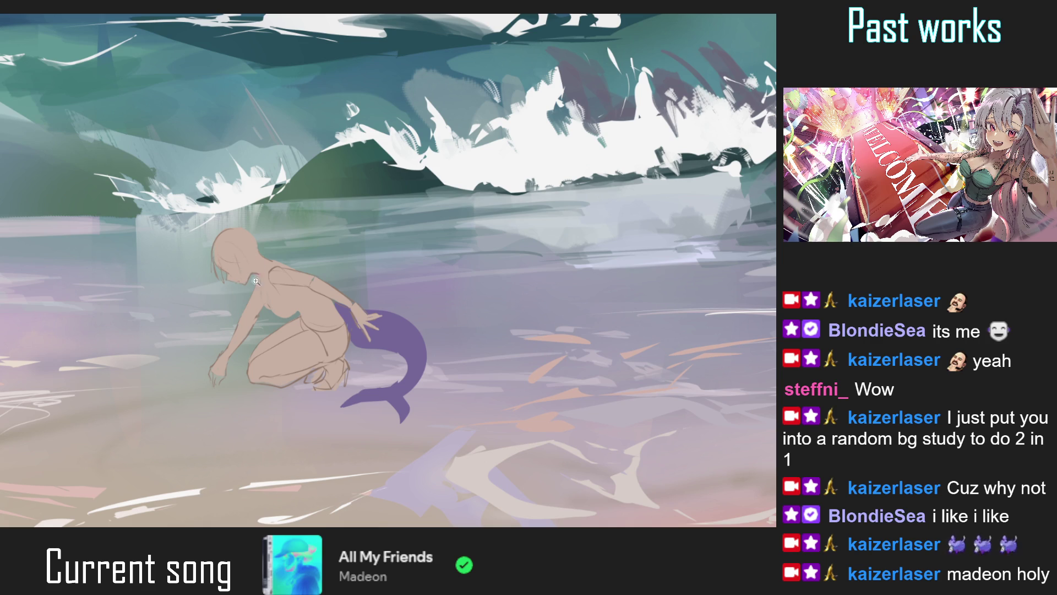
key("ctrl+0")
left_click(285, 219)
left_click(285, 218)
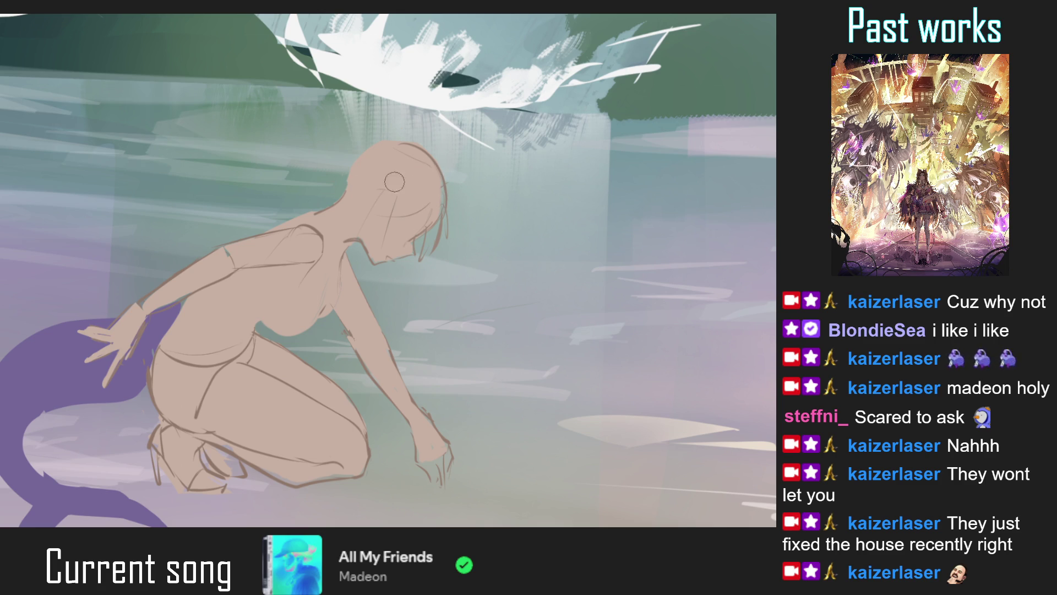
Fit the whole beach painting in the window and scroll-zoom around the mermaid
key("h")
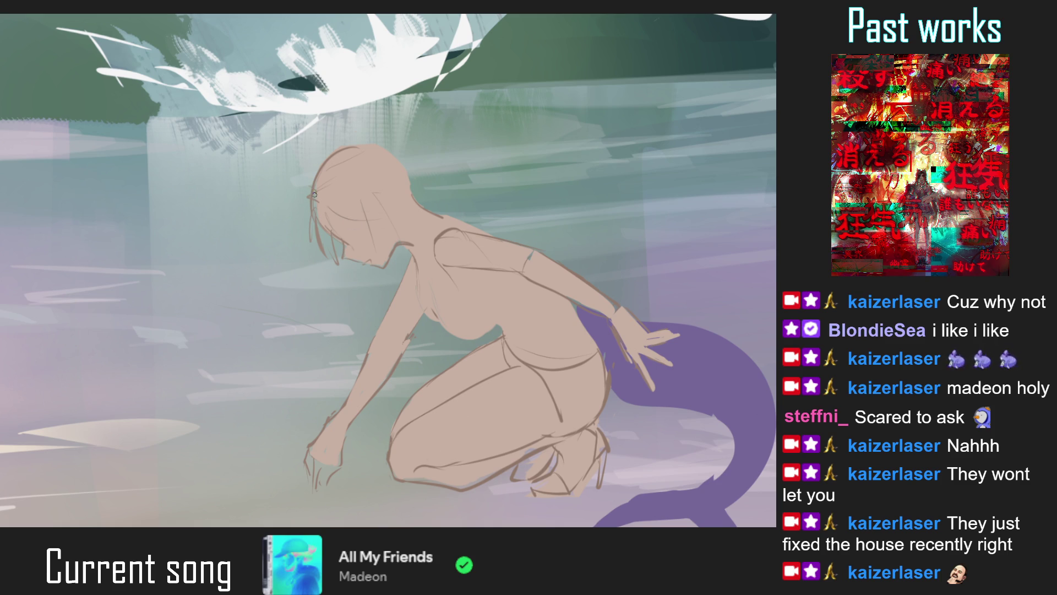
key("ctrl+0")
scroll(360, 239, "up", 2)
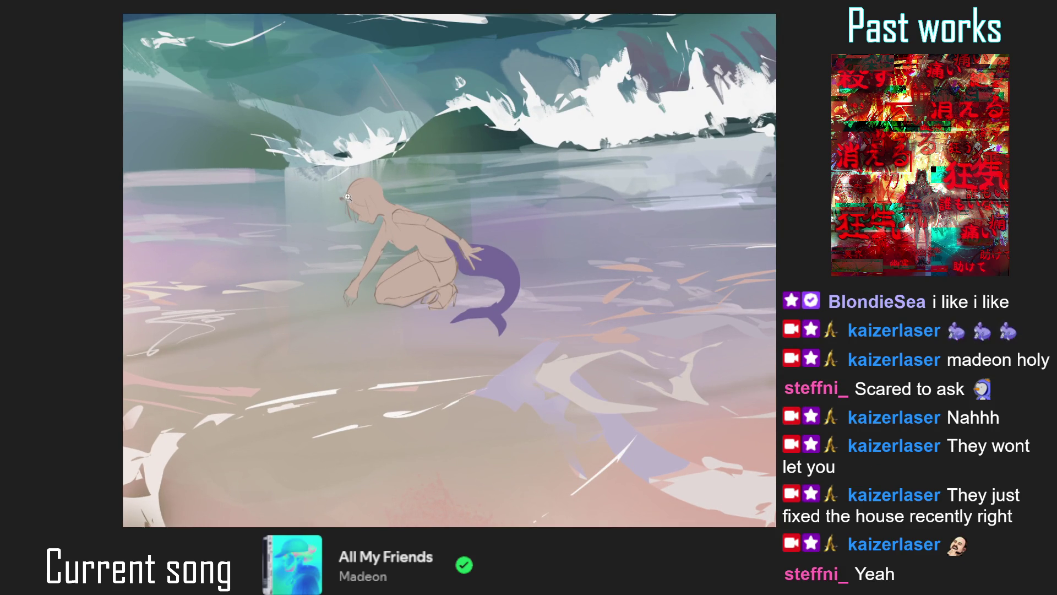
scroll(356, 203, "up", 5)
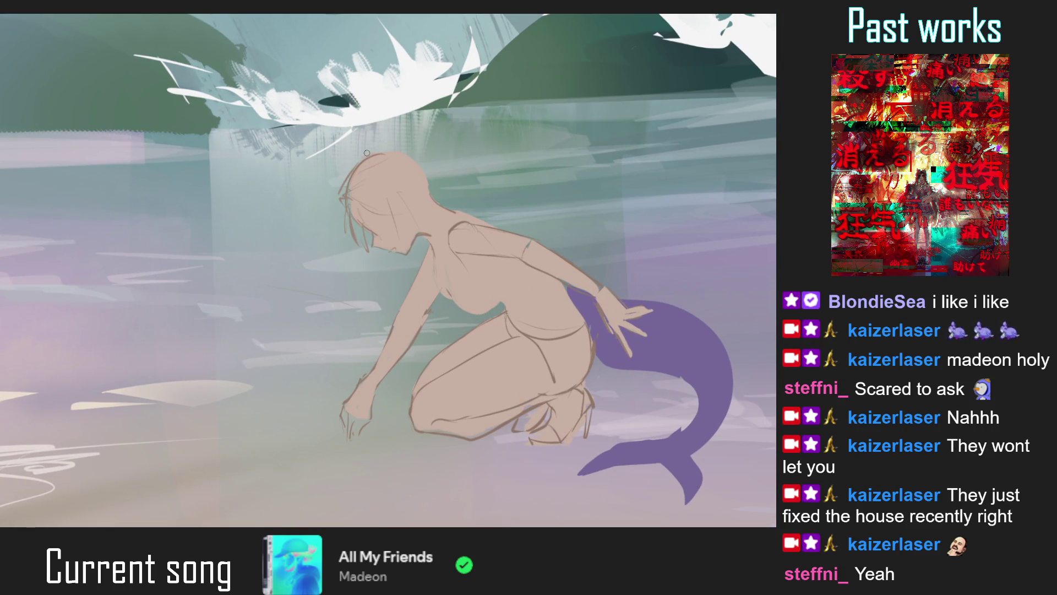
key("ctrl+0")
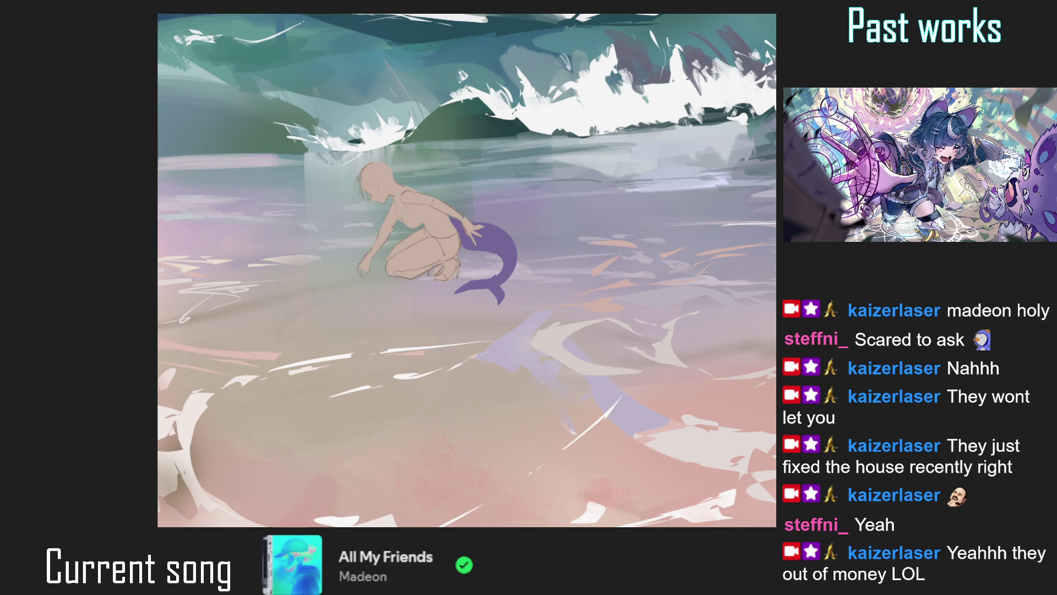
scroll(386, 165, "up", 2)
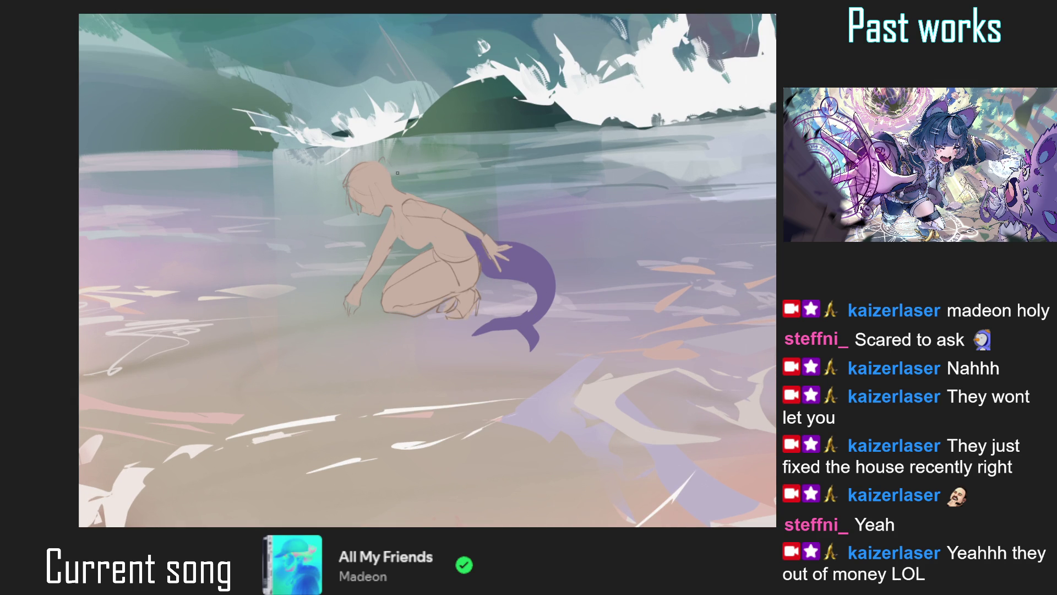
scroll(398, 196, "down", 3)
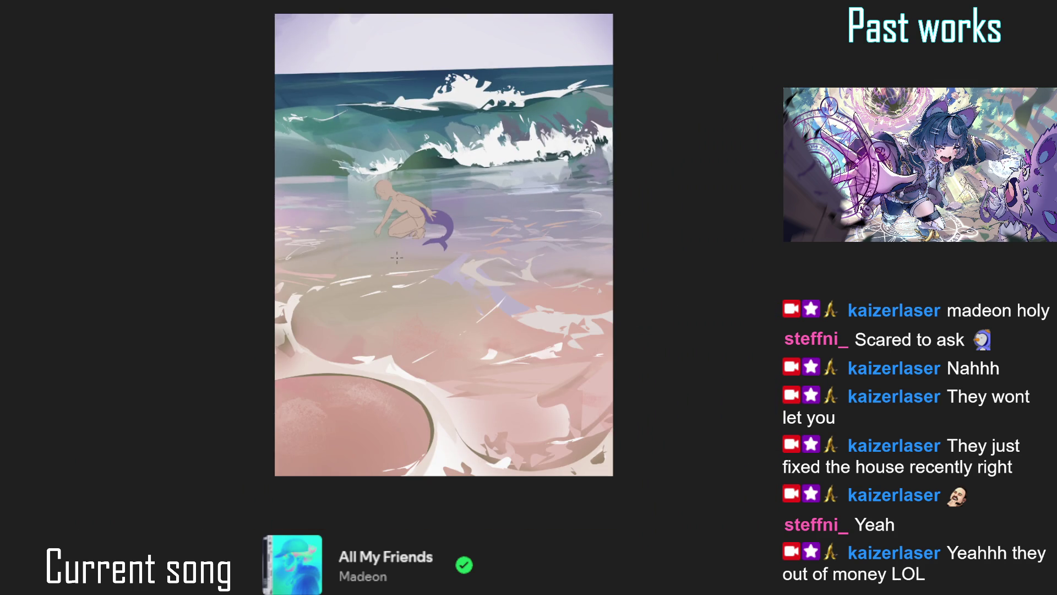
Draw a thin hair strand hanging below the mermaid's face, redrawing it once after an undo
scroll(363, 133, "up", 2)
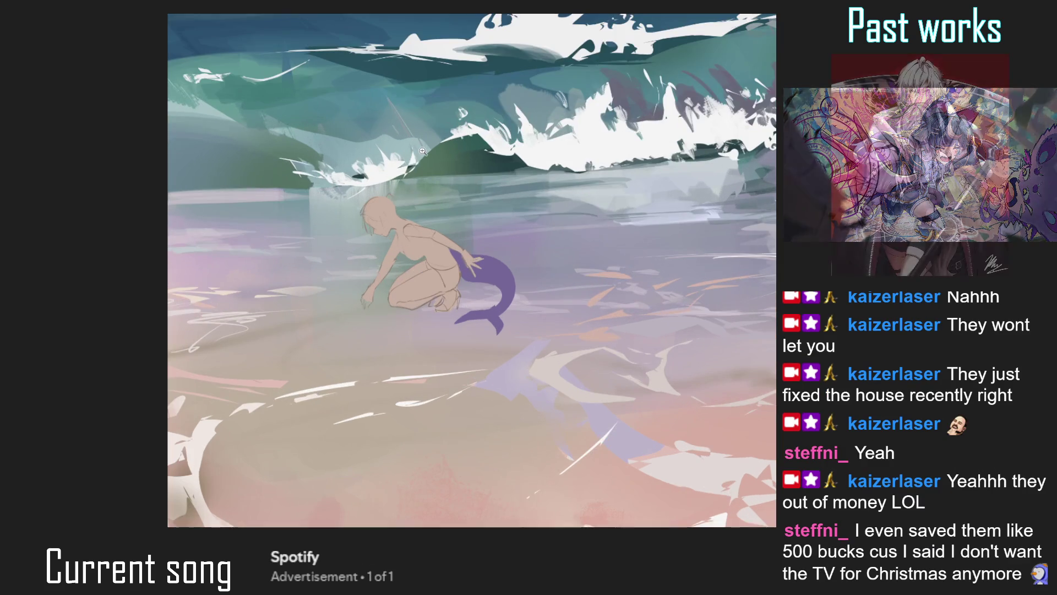
scroll(388, 199, "up", 2)
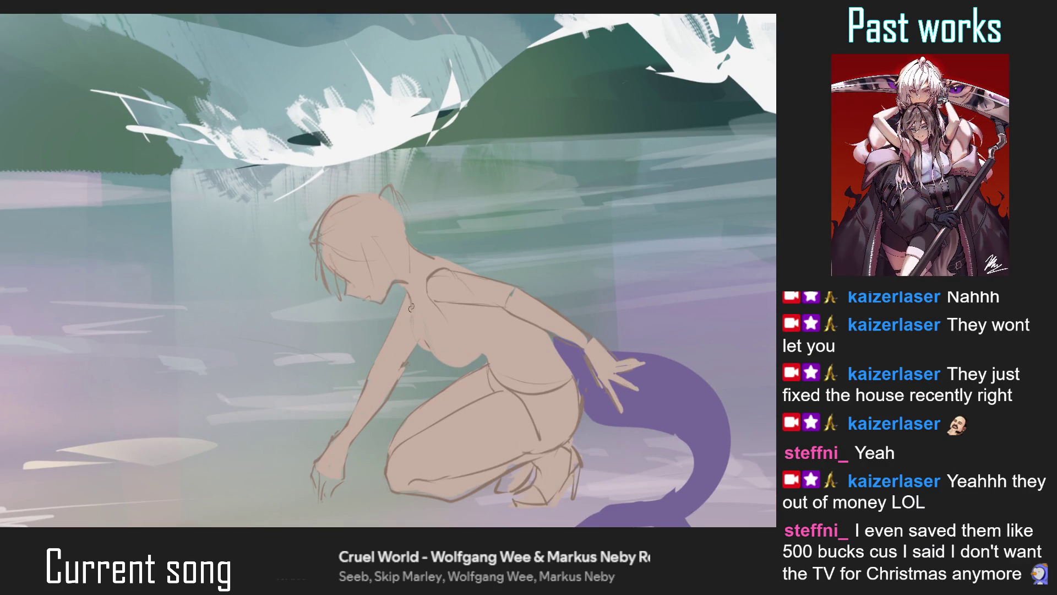
left_click_drag(410, 282, 384, 254)
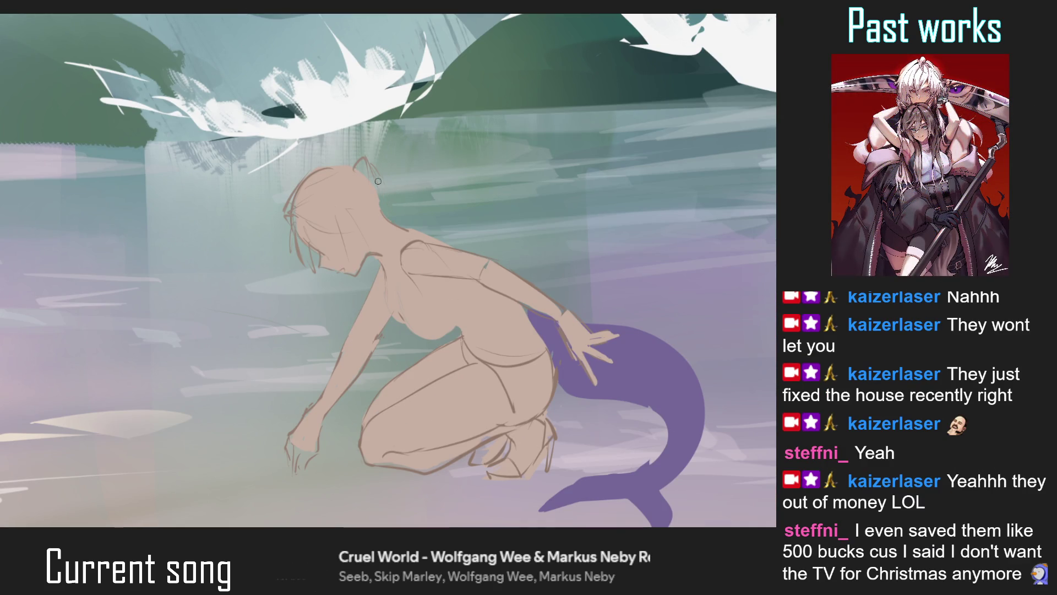
scroll(400, 263, "down", 2)
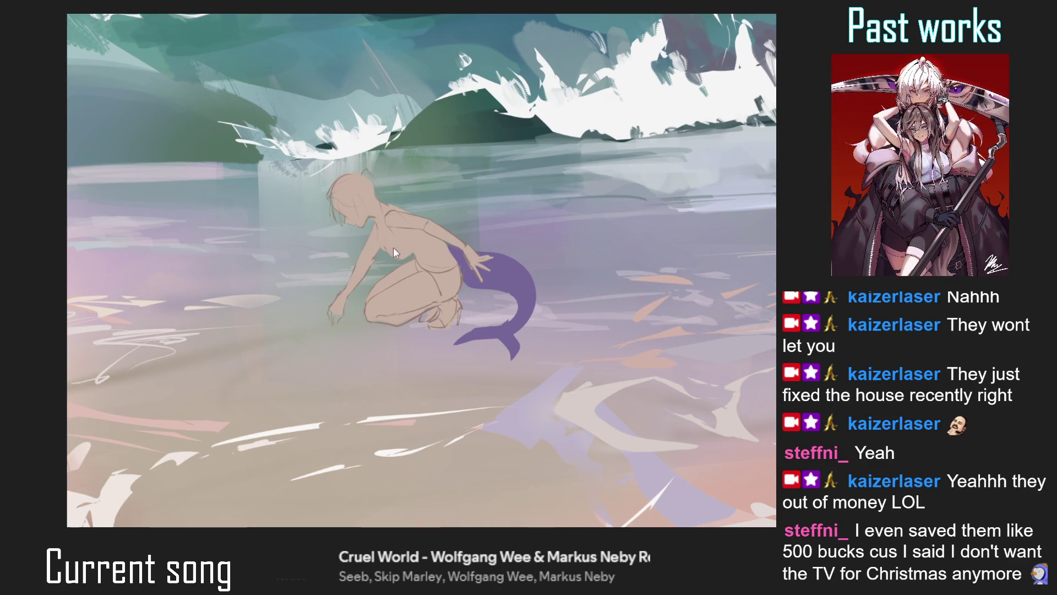
scroll(336, 176, "up", 1)
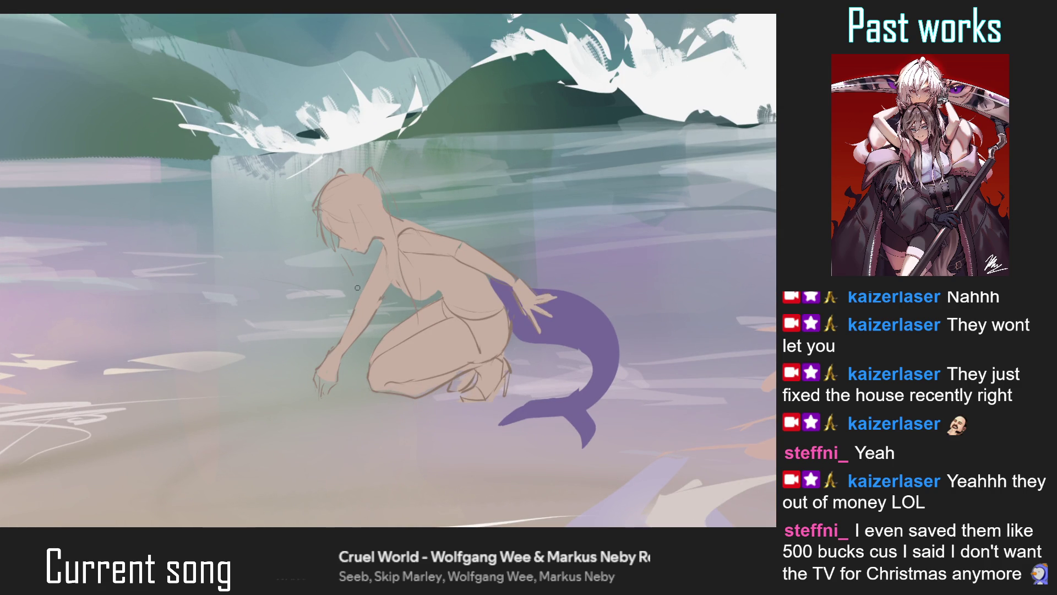
left_click_drag(351, 260, 346, 311)
key("ctrl+z")
left_click_drag(347, 254, 351, 297)
scroll(352, 269, "down", 2)
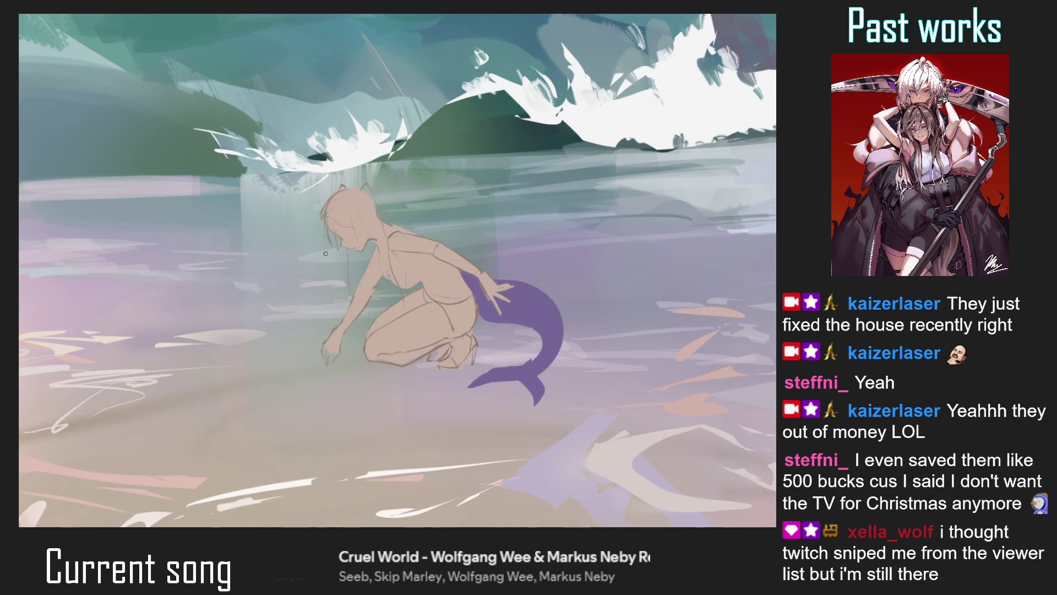
scroll(318, 253, "down", 1)
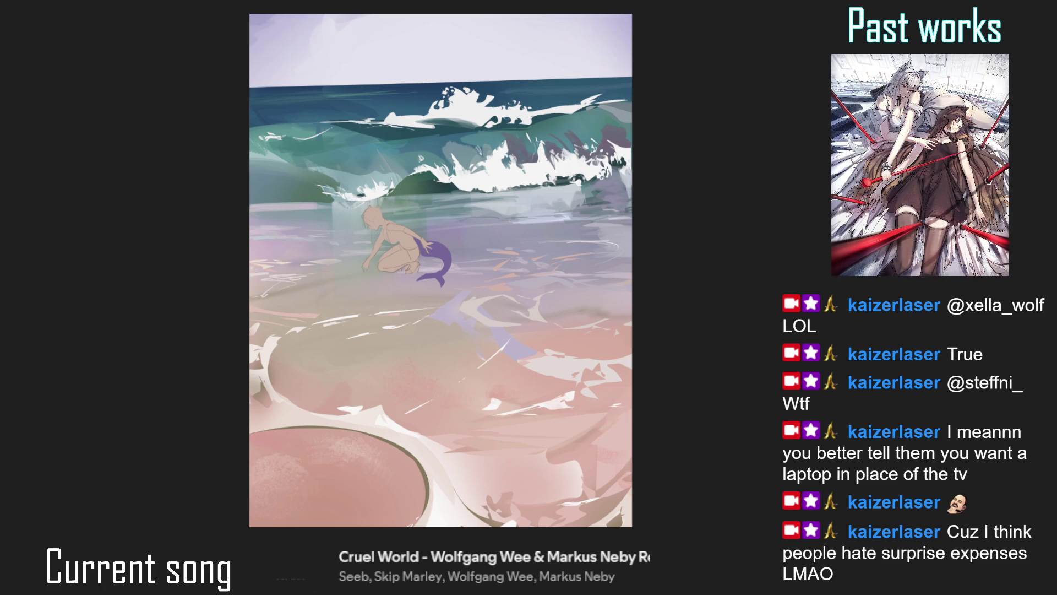
Draw a long brown hair line rising up-right from the head, redrawing and extending it
scroll(428, 198, "up", 3)
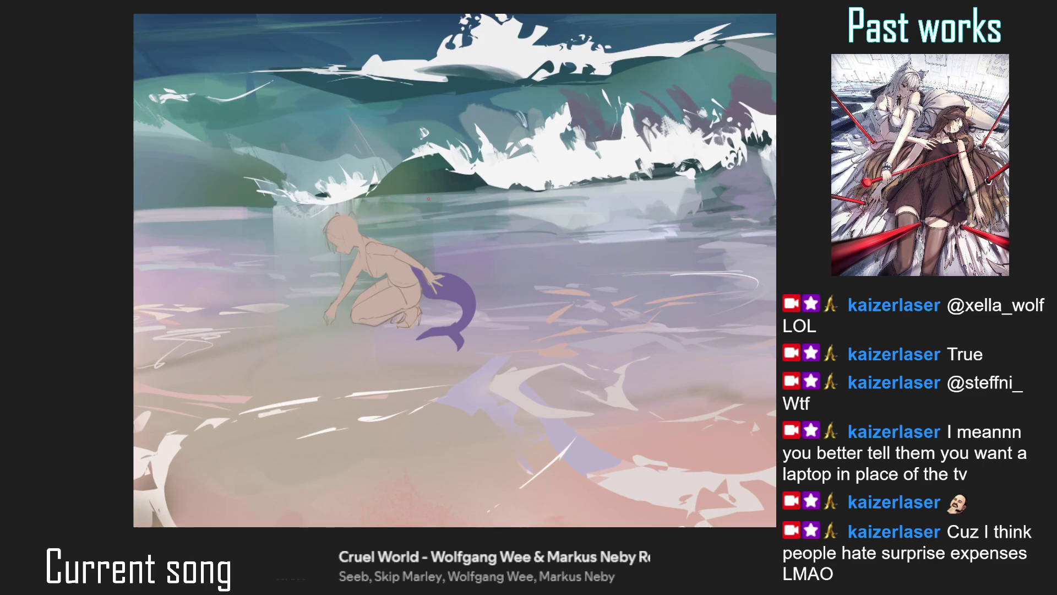
scroll(364, 200, "up", 5)
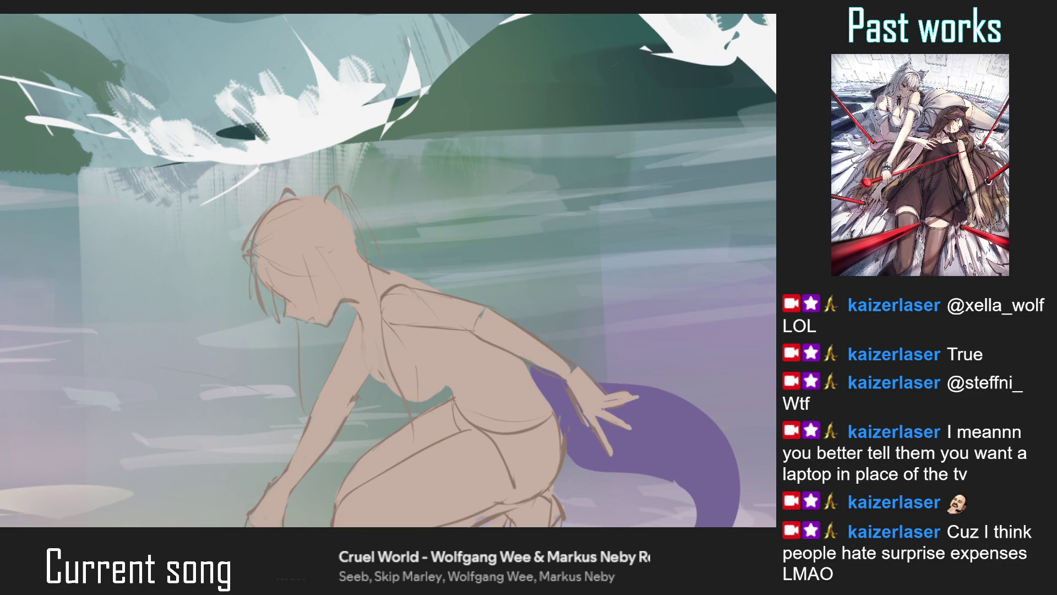
left_click_drag(330, 251, 368, 207)
key("ctrl+z")
left_click_drag(329, 253, 363, 207)
key("ctrl+z")
left_click_drag(324, 249, 371, 197)
mouse_move(371, 199)
left_mouse_down()
mouse_move(380, 193)
mouse_move(377, 221)
left_mouse_up()
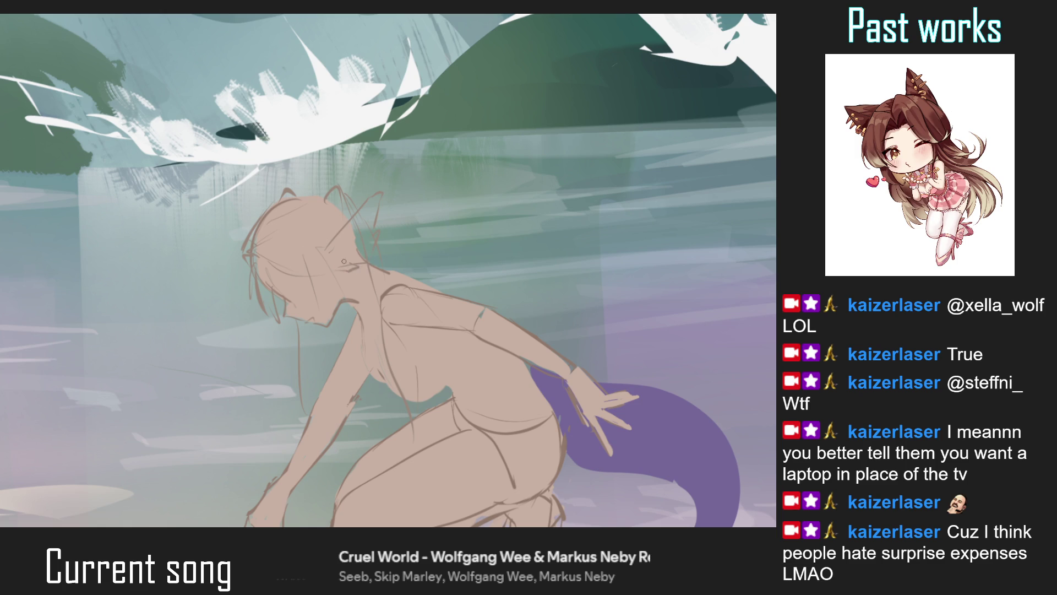
key("ctrl+0")
scroll(368, 223, "up", 5)
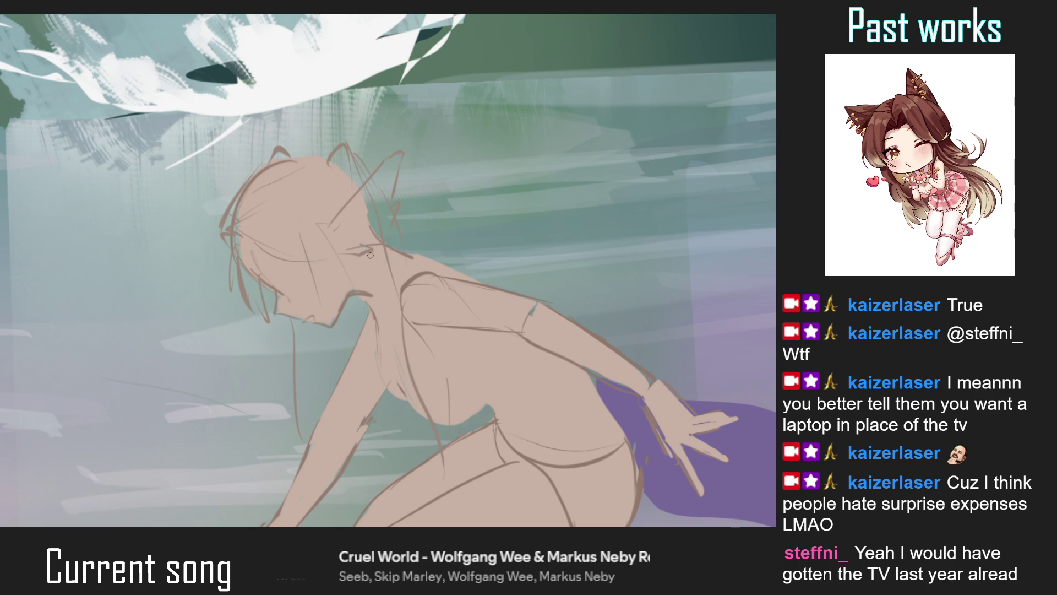
key("ctrl+0")
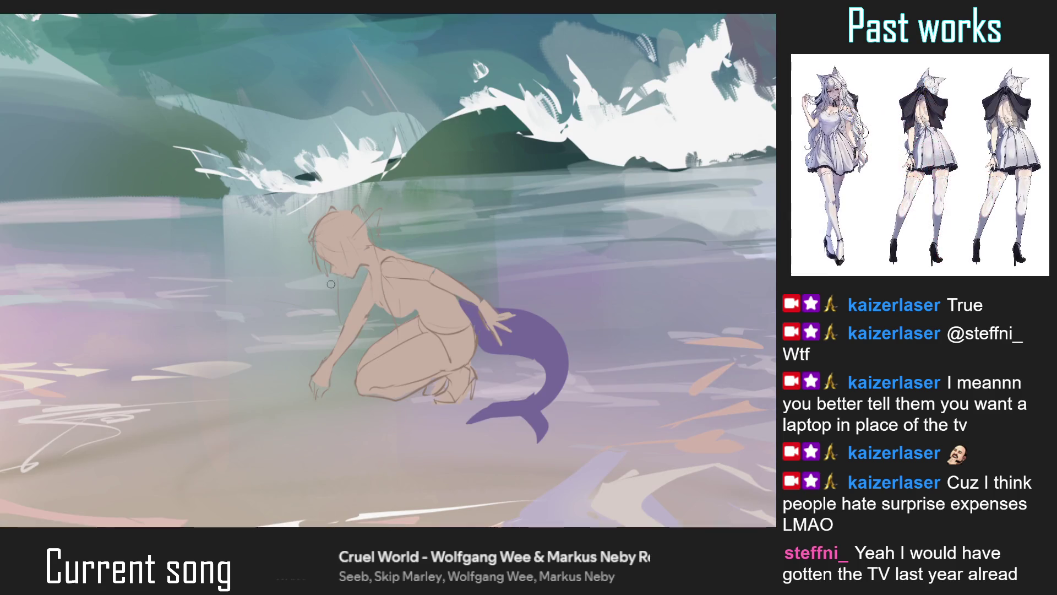
scroll(287, 284, "down", 1)
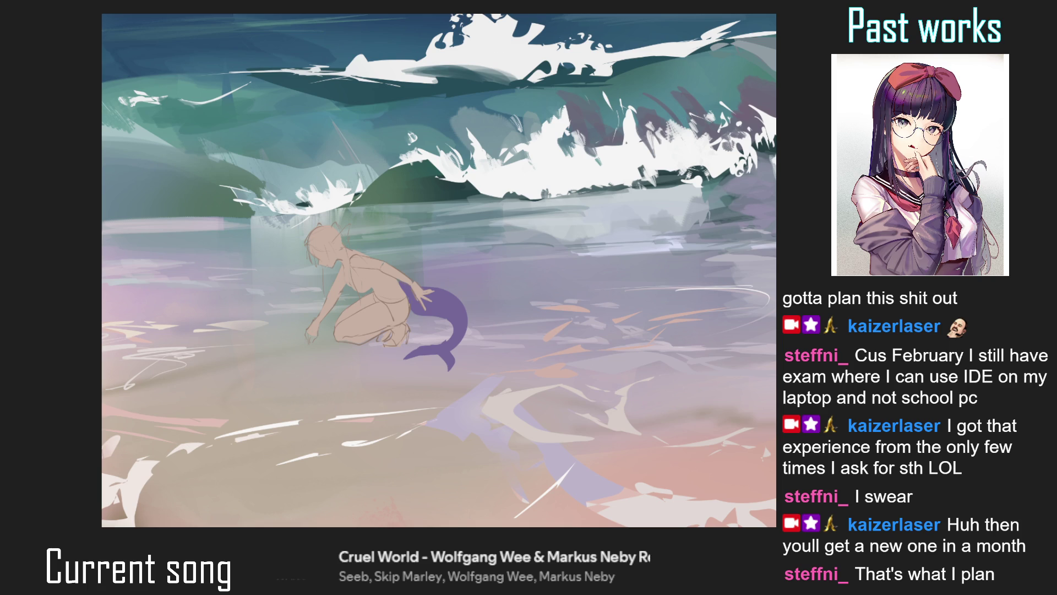
Shrink the brush, then select and transform the head and torso area
scroll(333, 236, "up", 3)
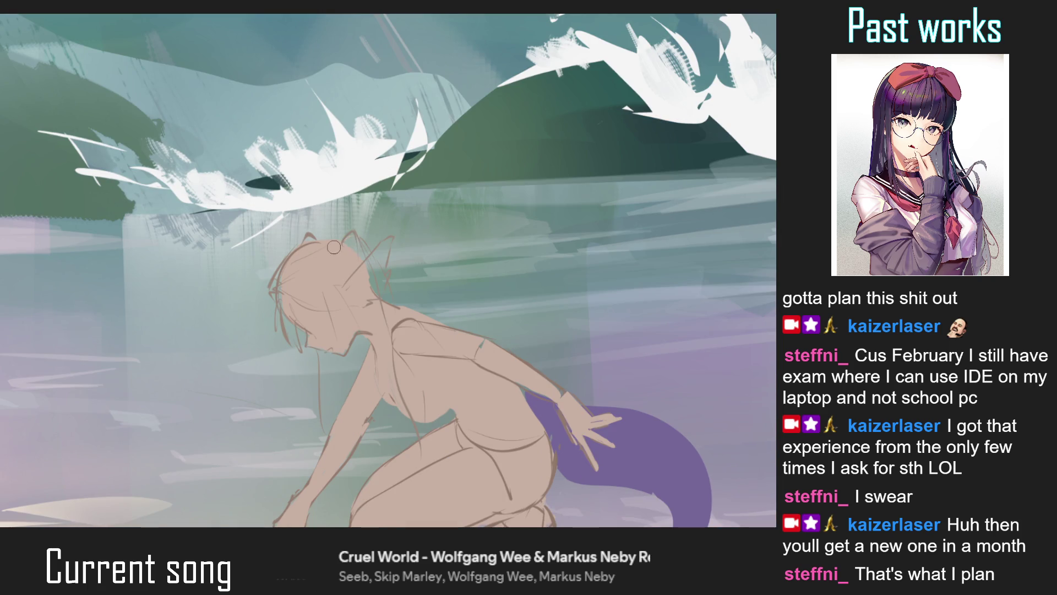
key("bracketleft")
key("bracketleft")
key("bracketleft")
left_click_drag(341, 243, 315, 233)
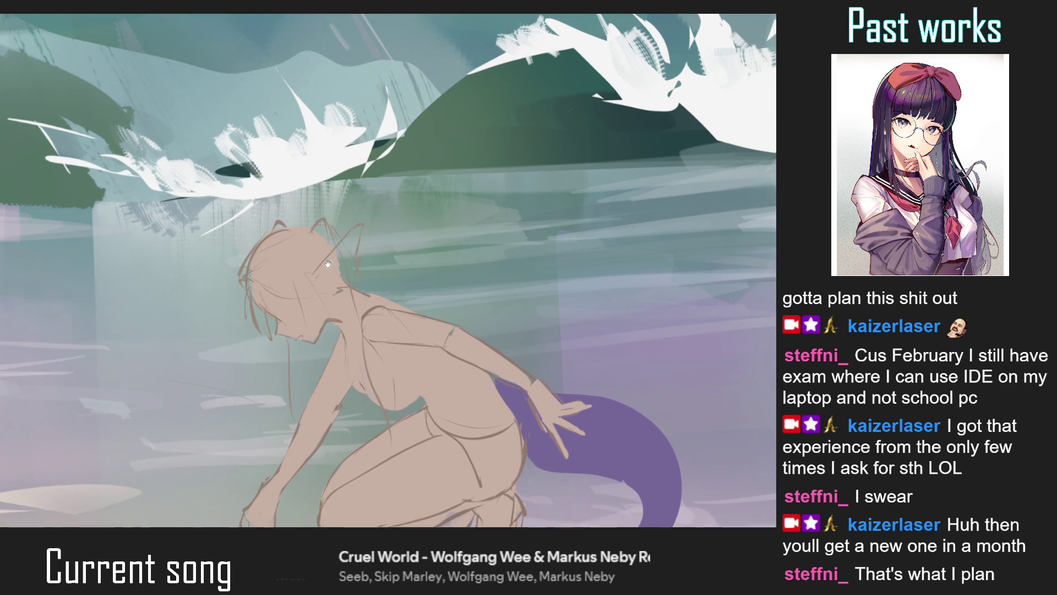
key("ctrl+t")
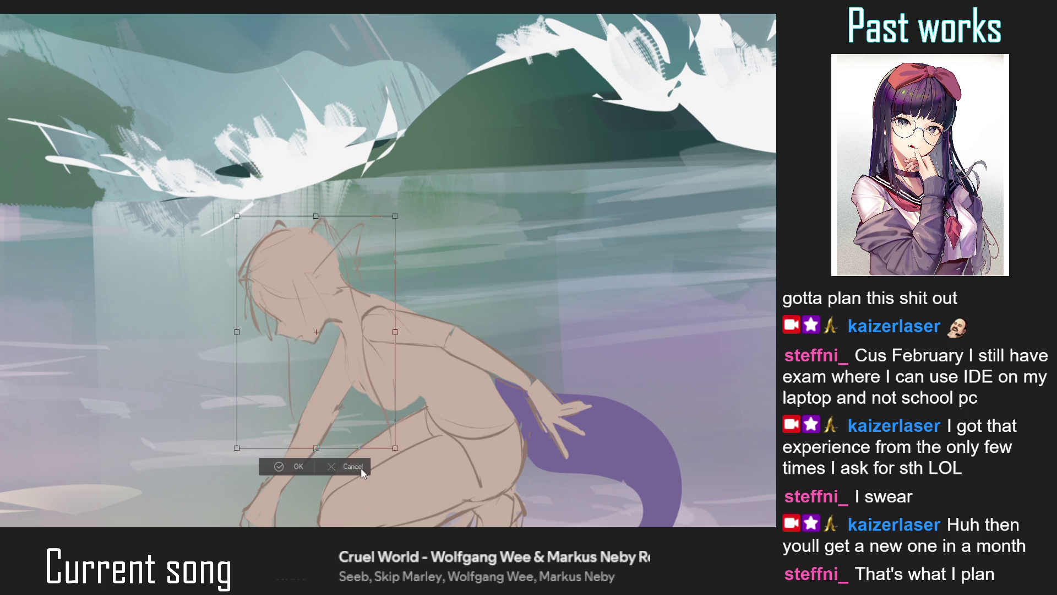
left_click(355, 466)
left_click_drag(325, 175, 320, 175)
key("ctrl+t")
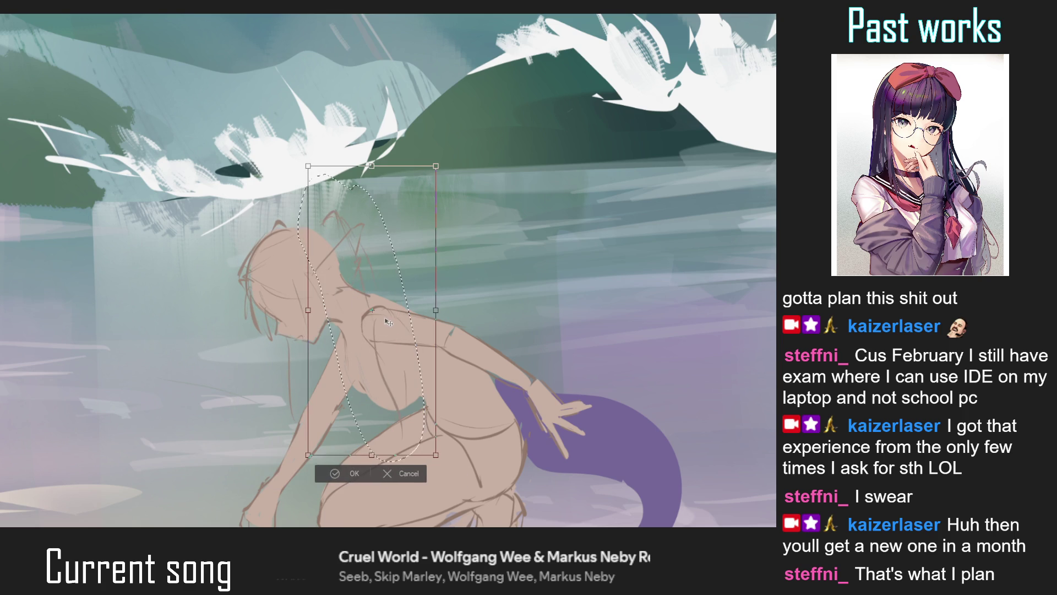
left_click(358, 472)
Select the hair strands above the head and beside the face and shift them
left_click_drag(287, 191, 278, 199)
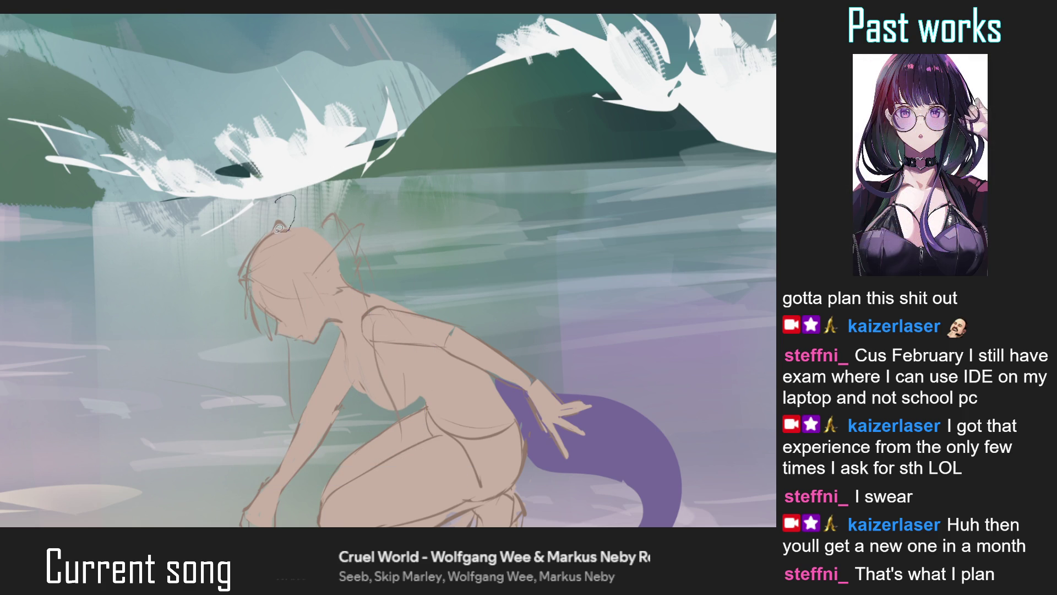
left_click_drag(292, 341, 317, 380)
key("ctrl+t")
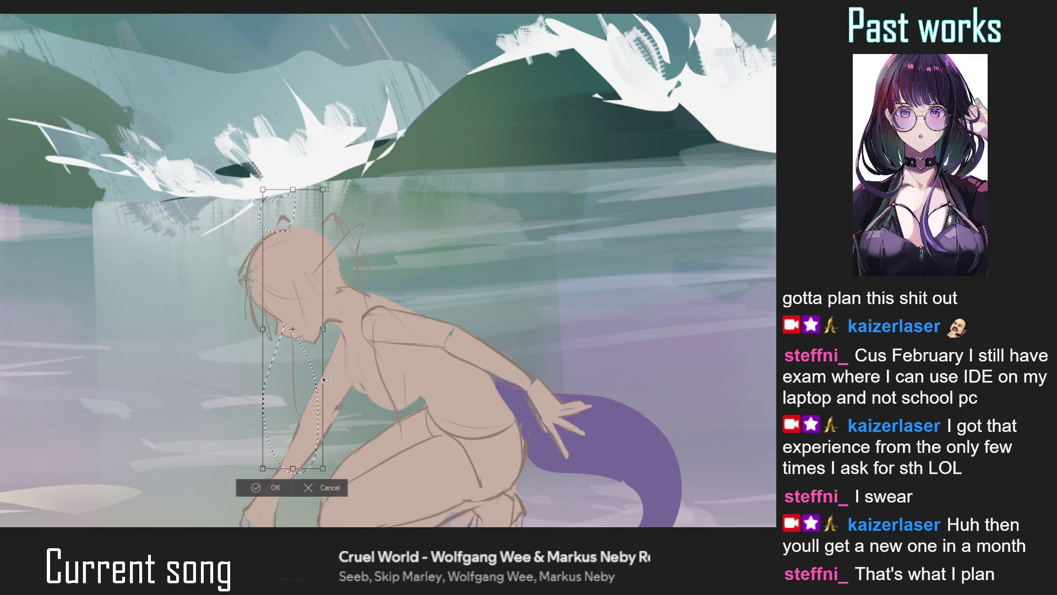
key("Return")
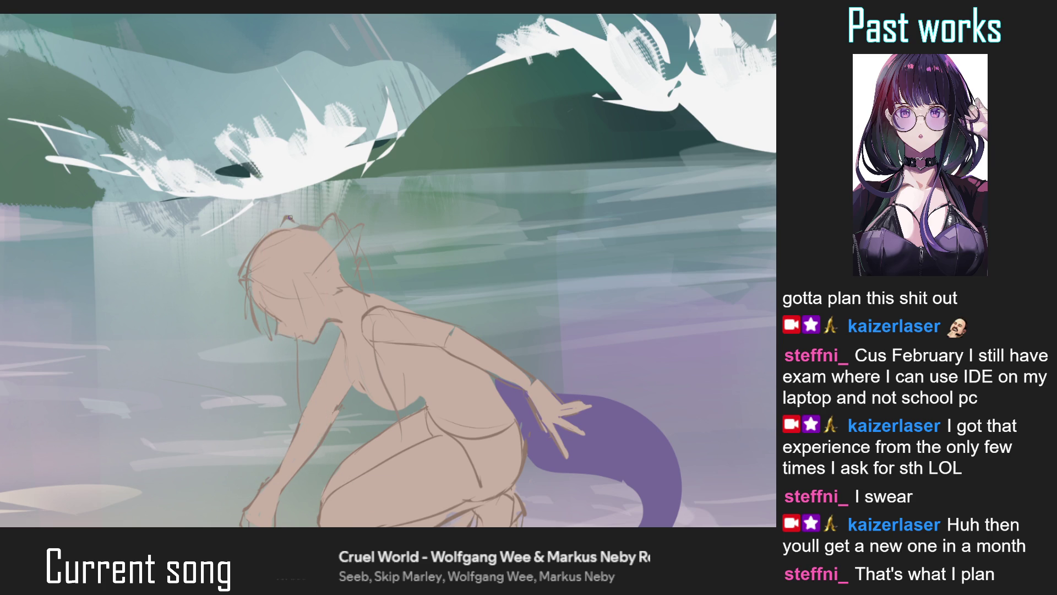
Set the brush to a medium size and stroke skin colour over the strands beside the mermaid's face
key("ctrl+0")
scroll(304, 267, "up", 3)
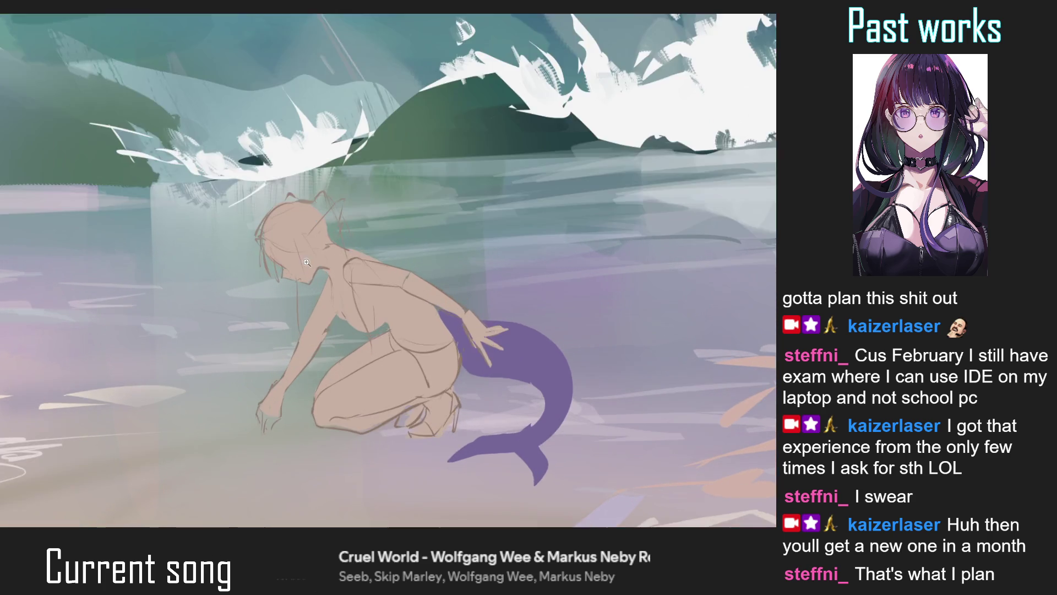
scroll(304, 266, "up", 2)
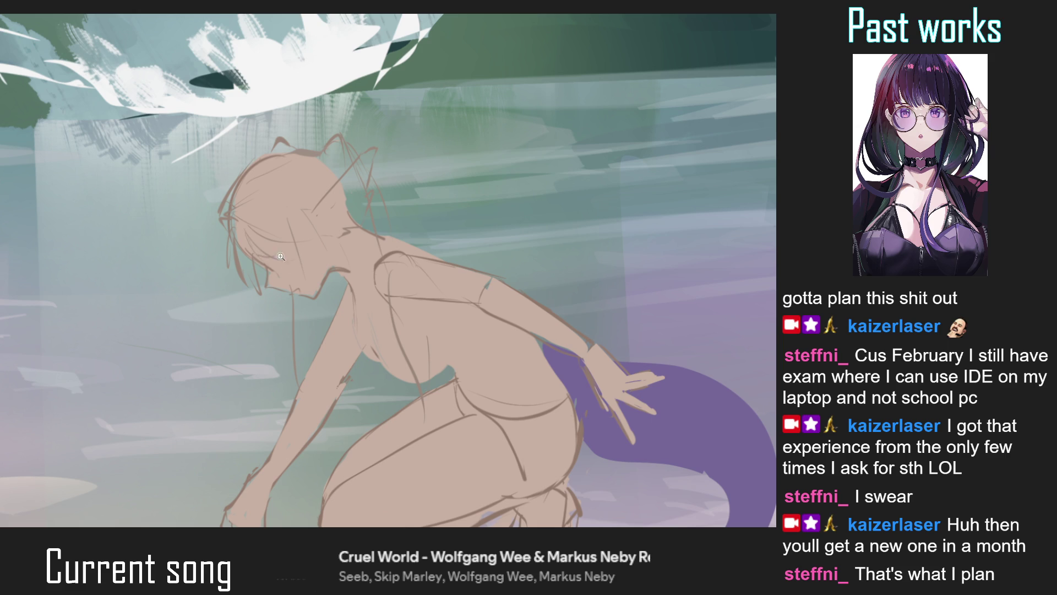
key("ctrl+0")
scroll(283, 244, "up", 4)
key("bracketleft")
key("bracketleft")
key("bracketleft")
key("bracketright")
key("bracketright")
left_click_drag(226, 247, 250, 313)
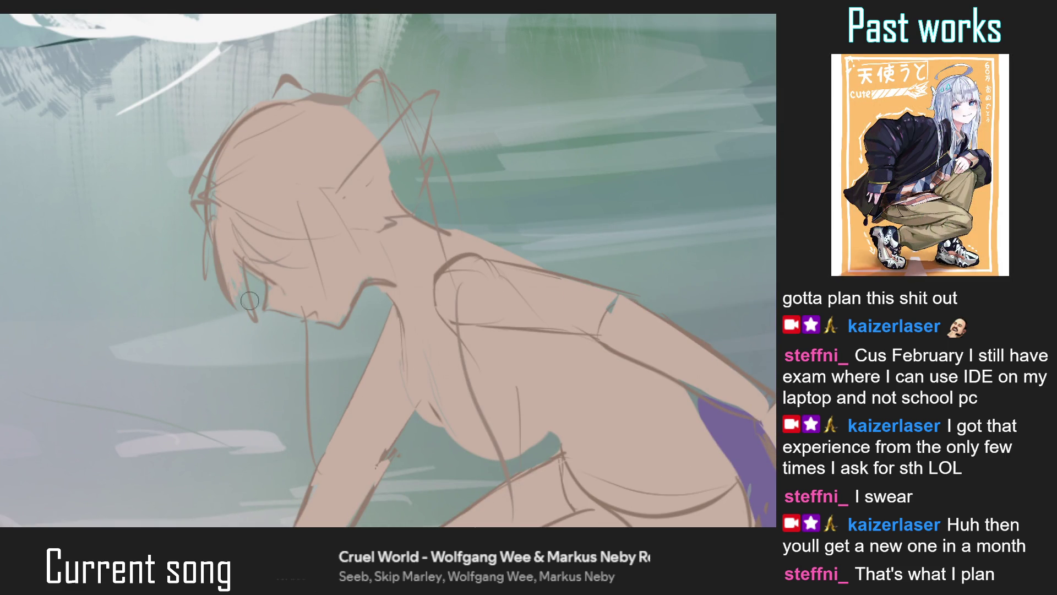
Pan and rotate the canvas view, then reset it upright to show the whole painting
left_click_drag(220, 251, 248, 330)
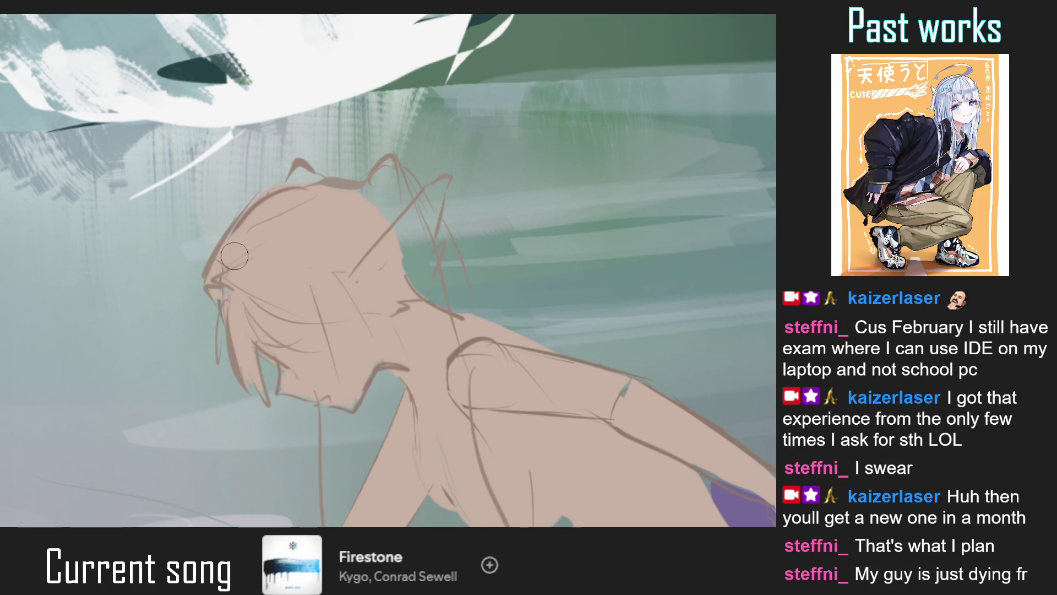
scroll(235, 254, "down", 5)
left_click_drag(235, 254, 292, 305)
scroll(292, 305, "up", 5)
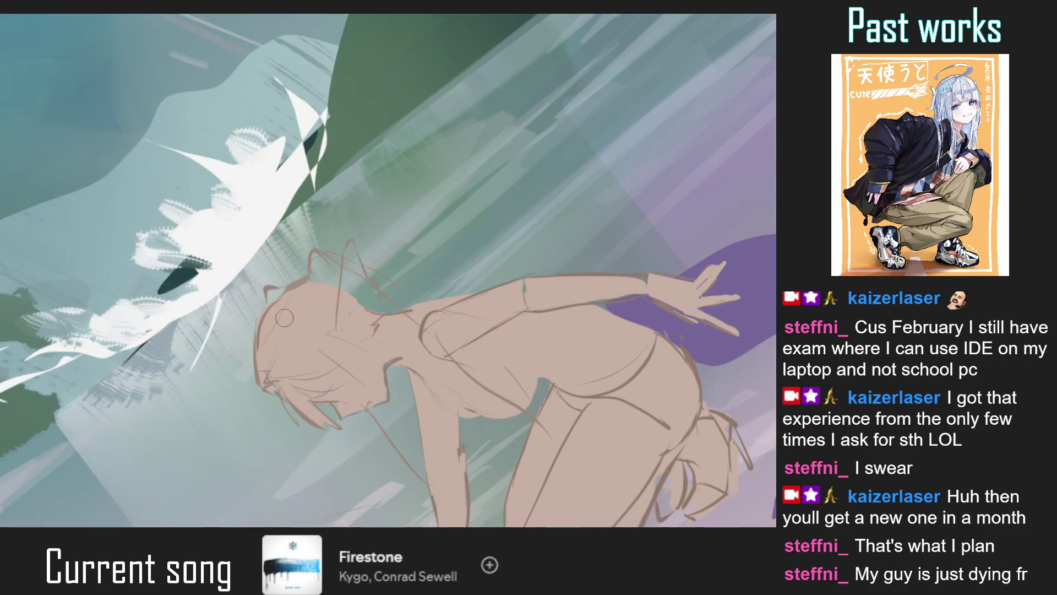
key("ctrl+0")
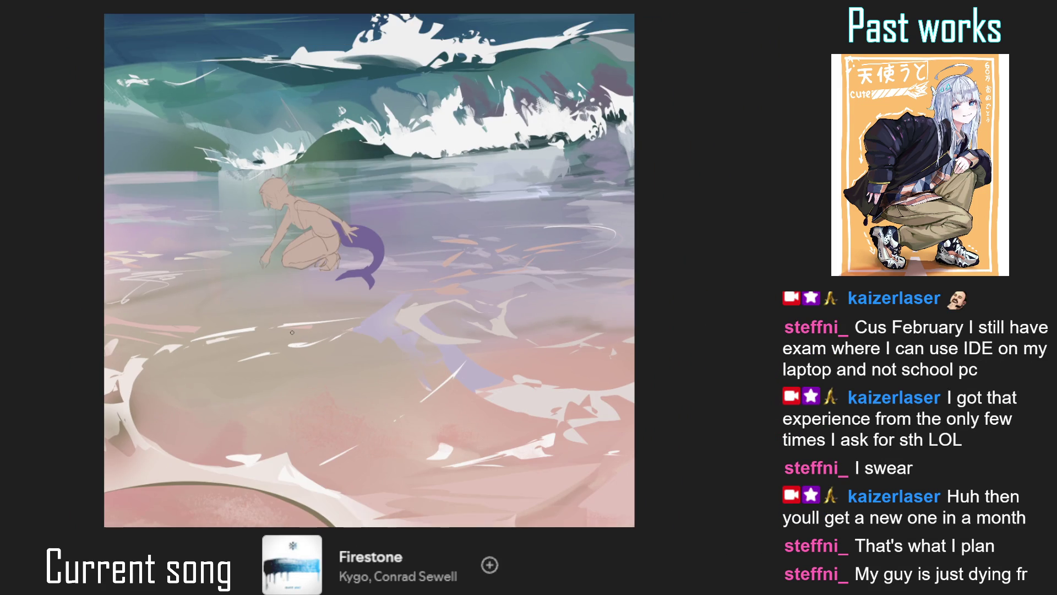
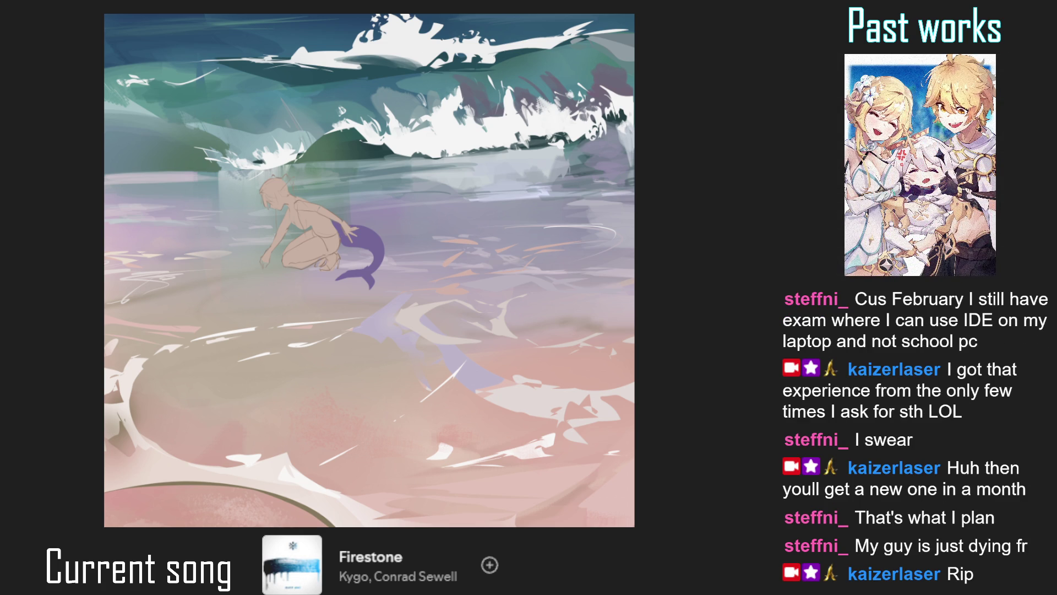
Draw a thin curling hair strand rising from the mermaid's head and check it mirrored
scroll(264, 187, "up", 5)
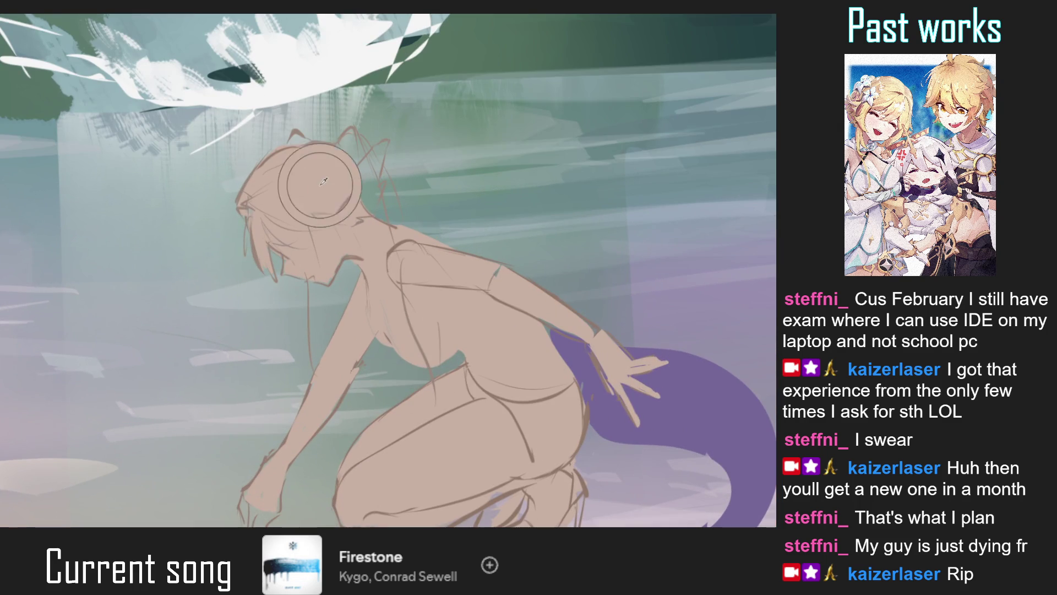
left_click_drag(338, 193, 386, 161)
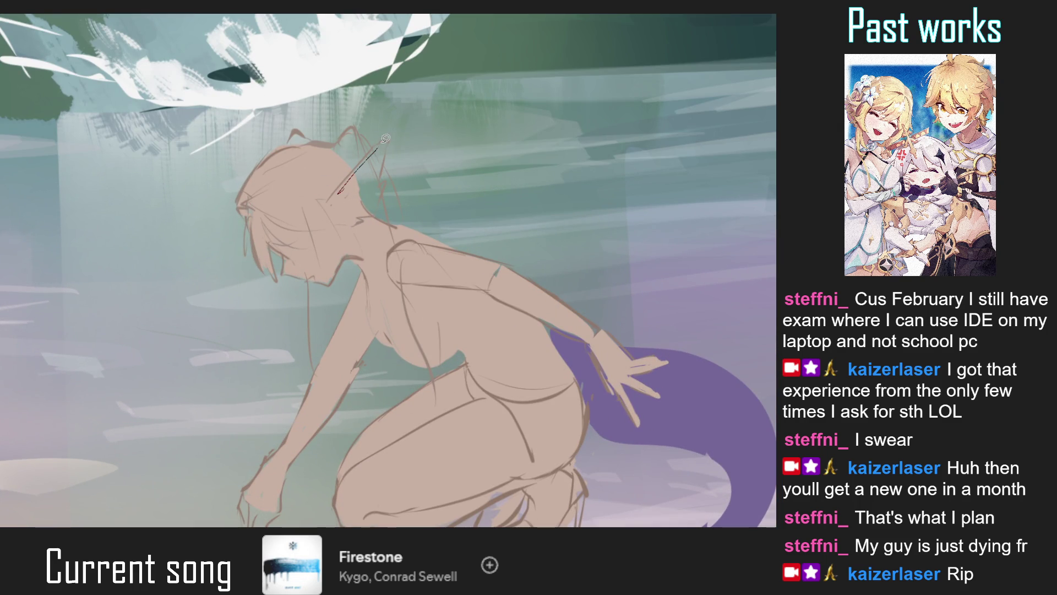
scroll(380, 209, "down", 5)
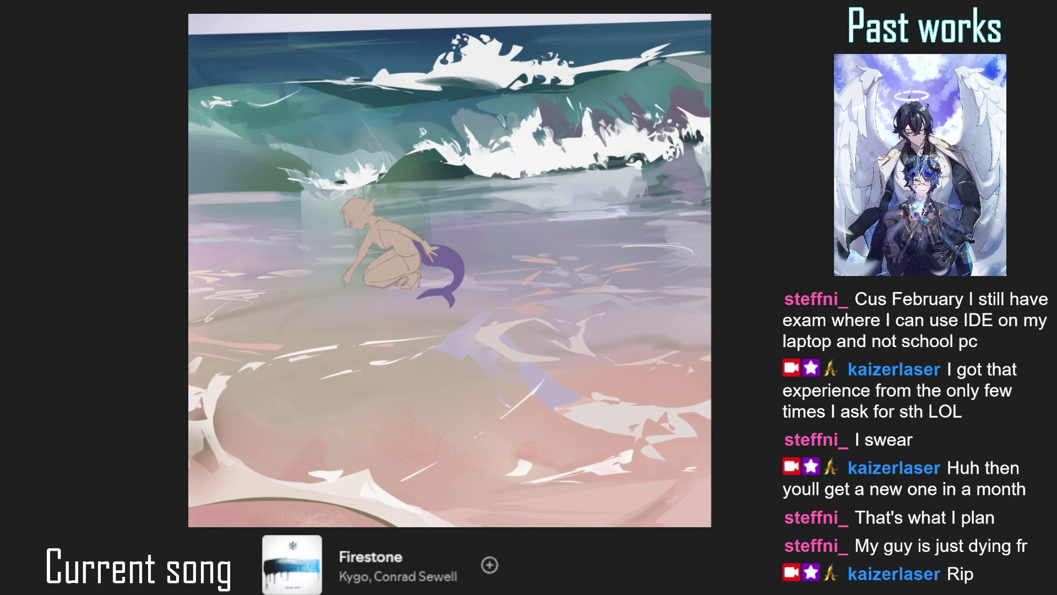
left_click(400, 251)
left_click(374, 268, "alt")
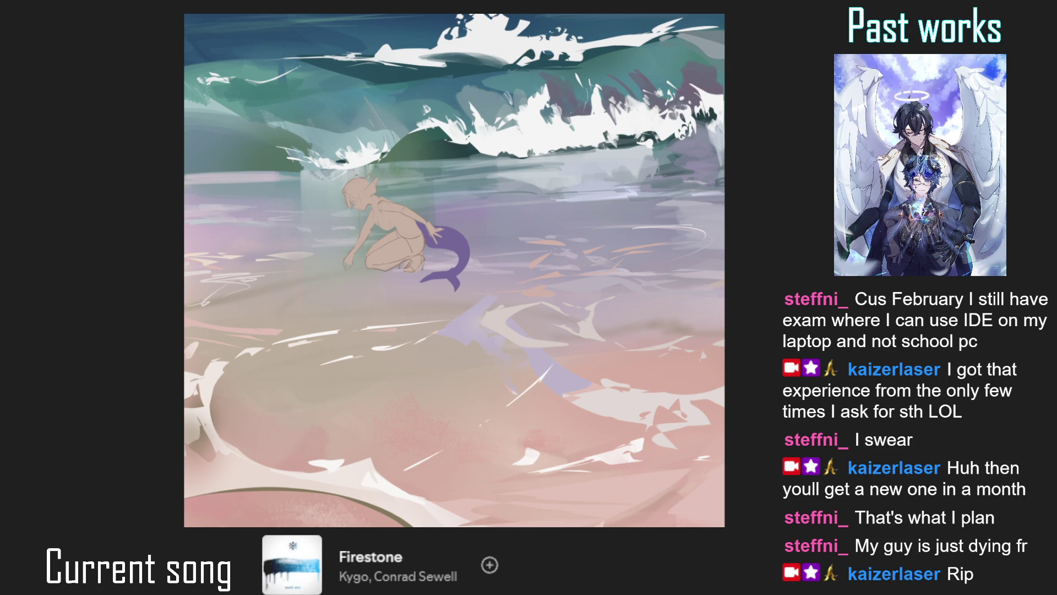
key("h")
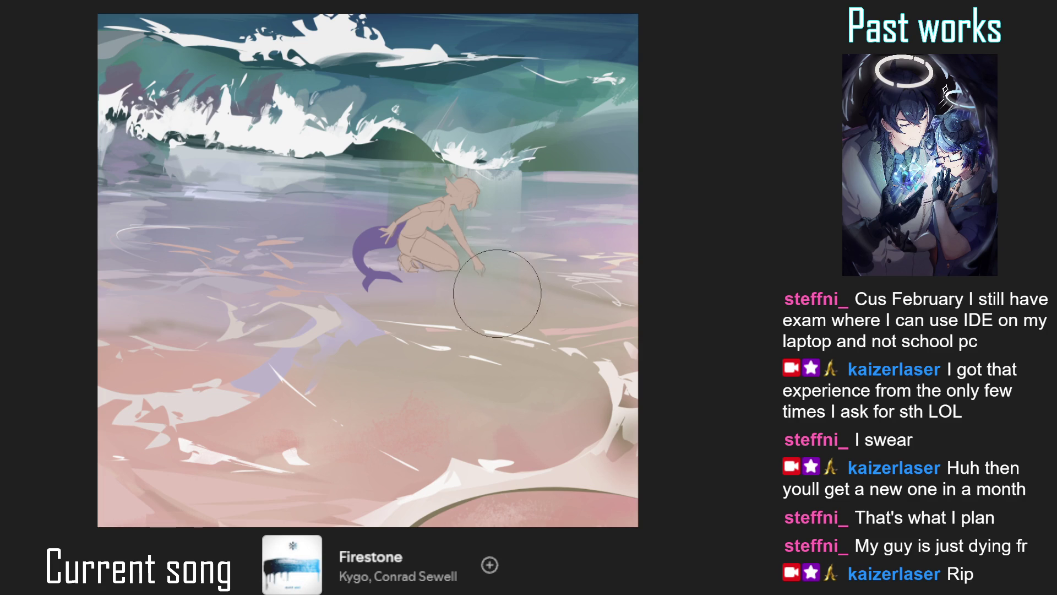
key("h")
key("ctrl+0")
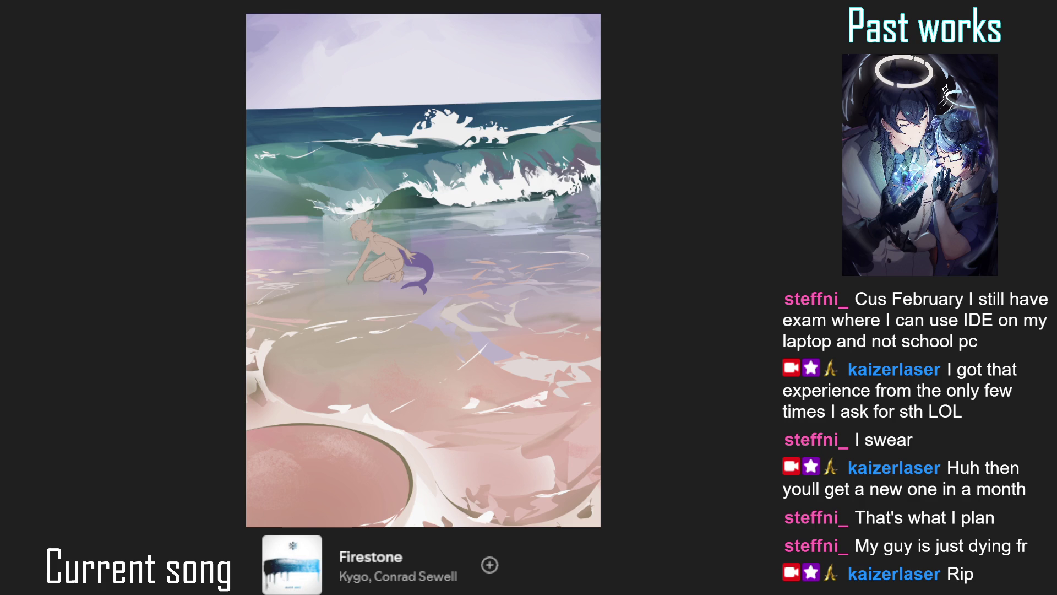
Try painting a small bow loop beside the mermaid's head, undoing the failed stroke
left_click(355, 224)
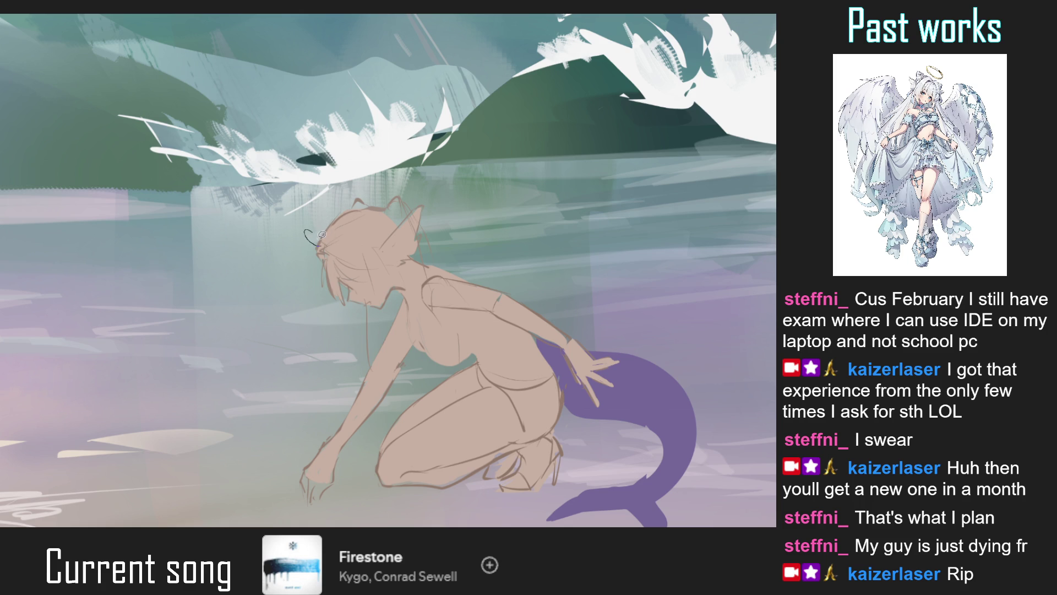
left_click_drag(319, 236, 310, 227)
key("ctrl+z")
key("ctrl+0")
left_click_drag(356, 250, 452, 229)
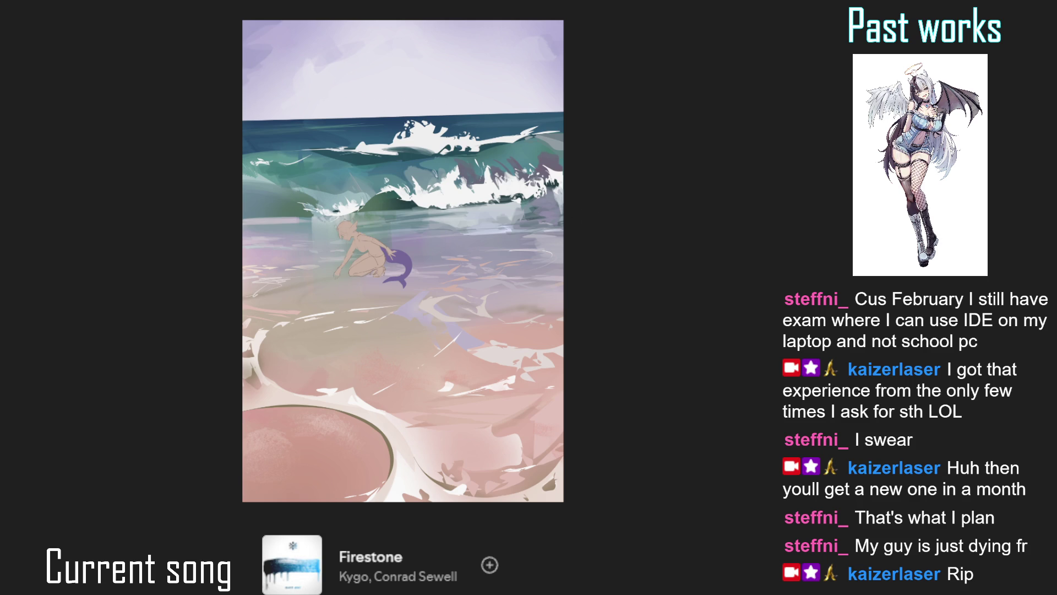
Try a dark stroke over the face, undo it, and auto-select the kneeling figure
scroll(340, 213, "up", 3)
scroll(326, 212, "up", 2)
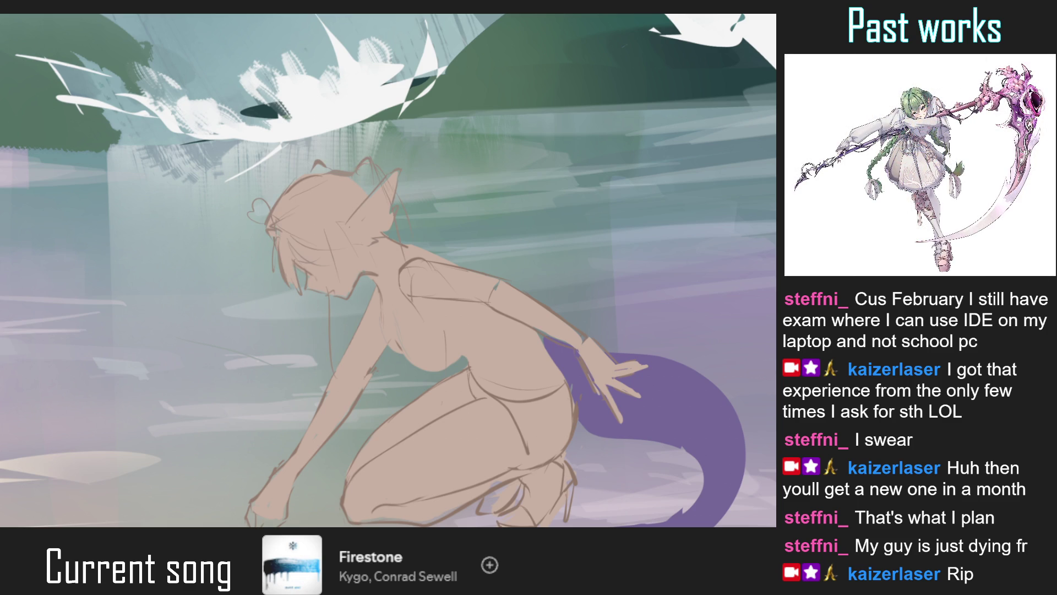
left_click_drag(295, 206, 301, 237)
key("ctrl+z")
key("ctrl+0")
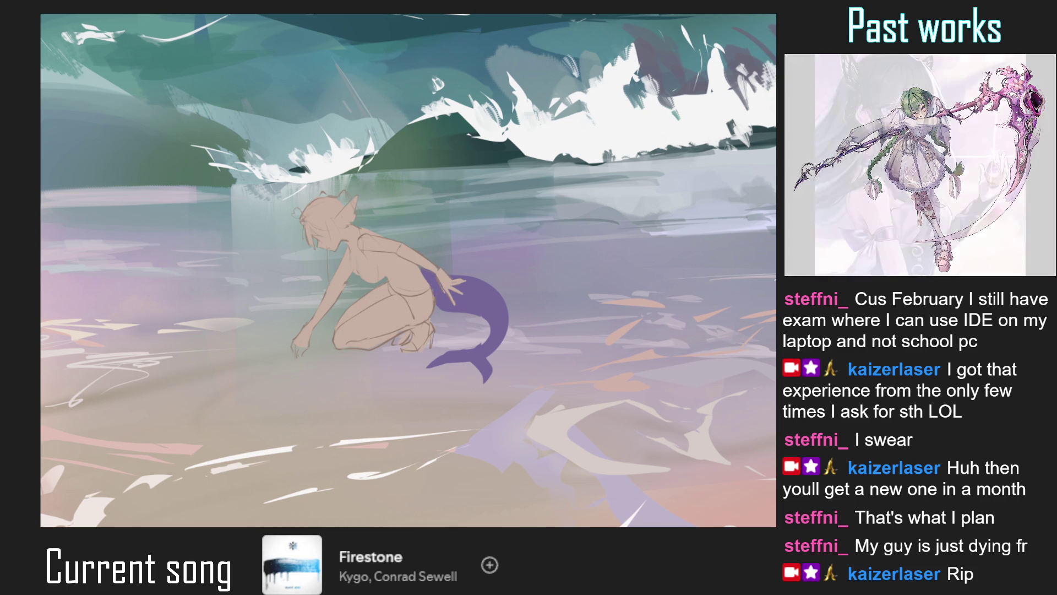
left_click(402, 277)
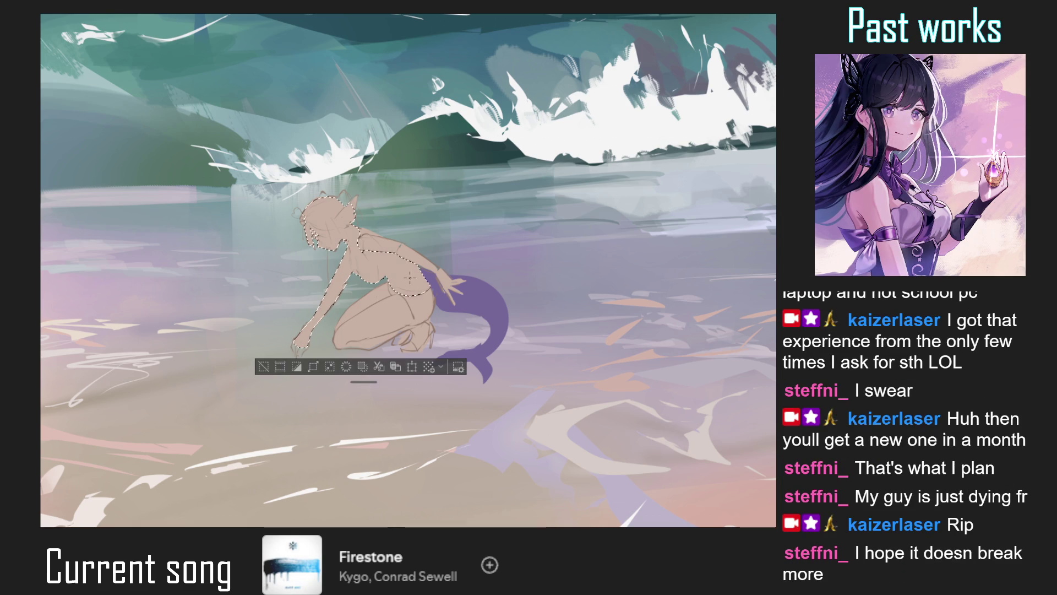
Refine the figure selection around the face and neck and enlarge the brush slightly
left_click_drag(421, 289, 326, 248)
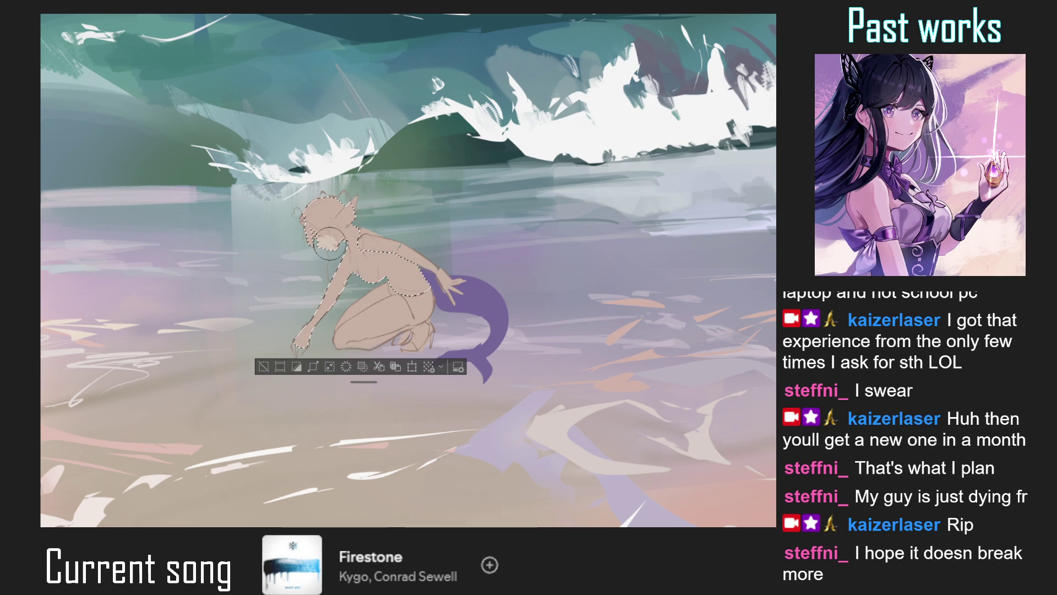
key("ctrl+0")
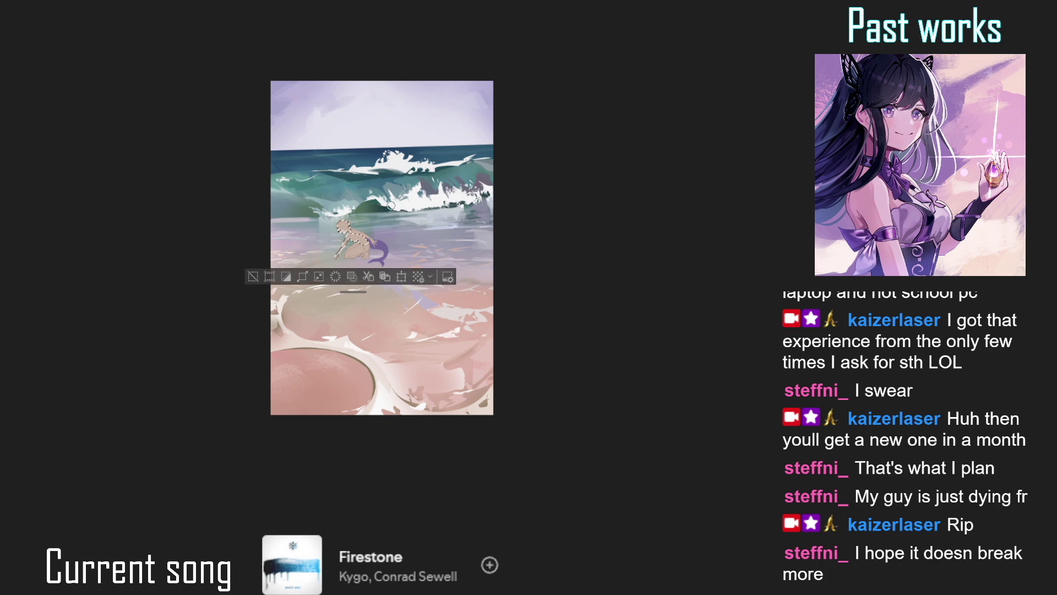
scroll(353, 222, "up", 5)
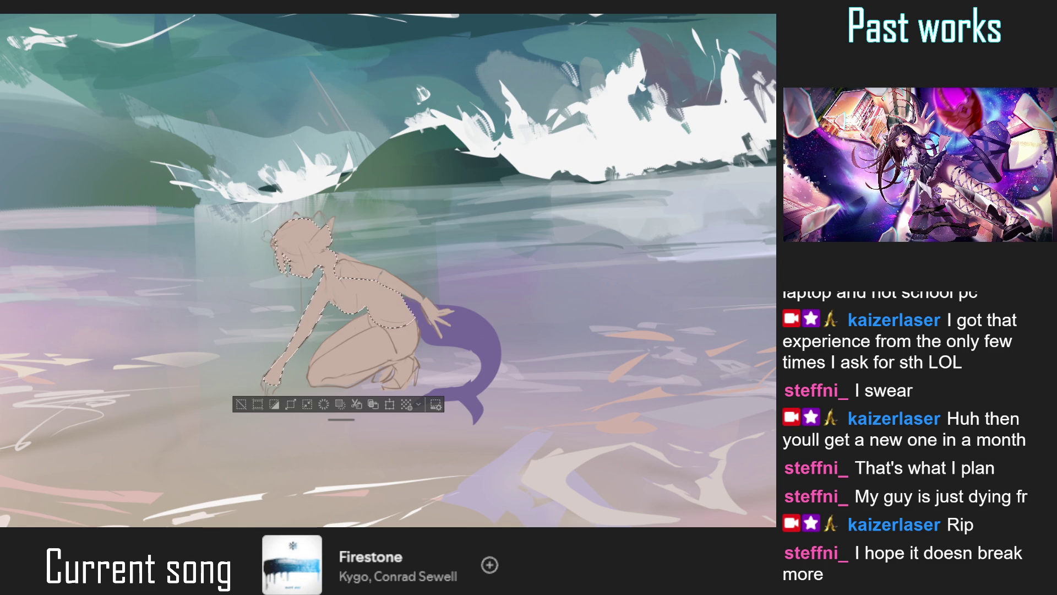
key("bracketright")
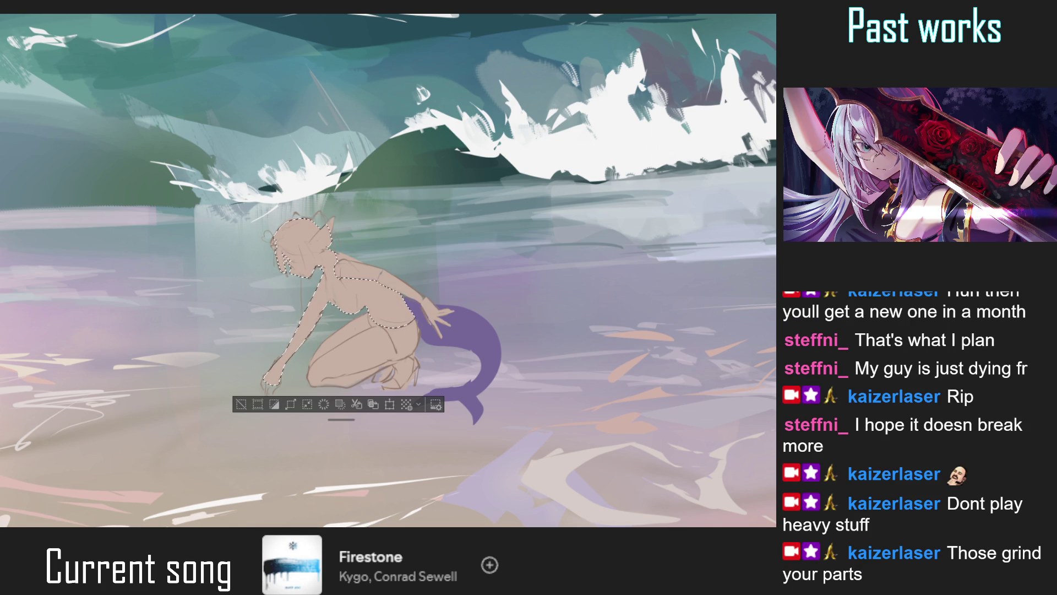
Shade the head darker inside the selection, deselect, and fill the hair lock beside the face
scroll(304, 248, "up", 3)
left_click_drag(305, 251, 292, 212)
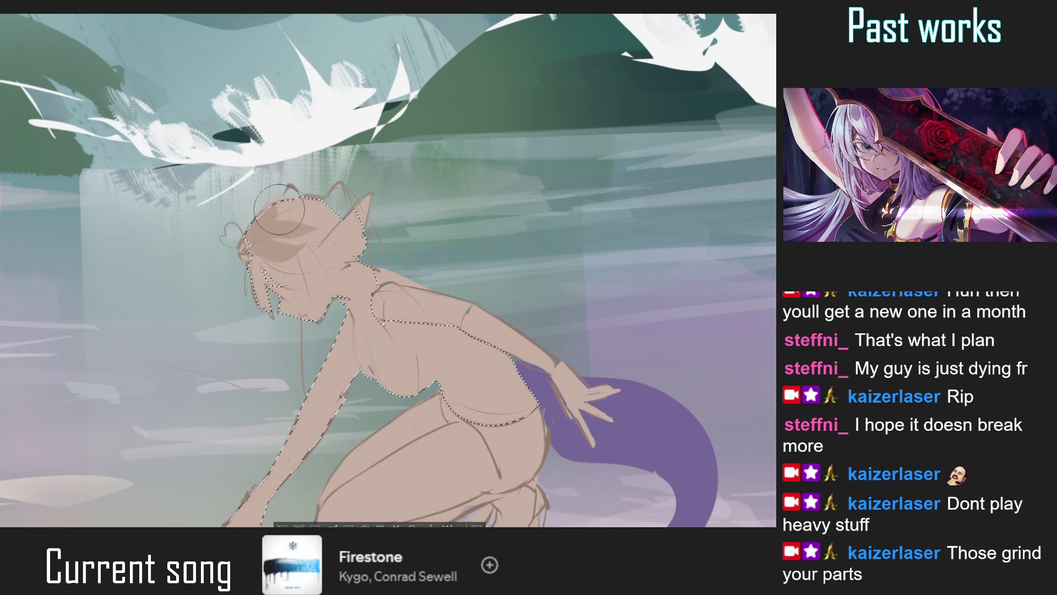
left_click_drag(292, 213, 263, 244)
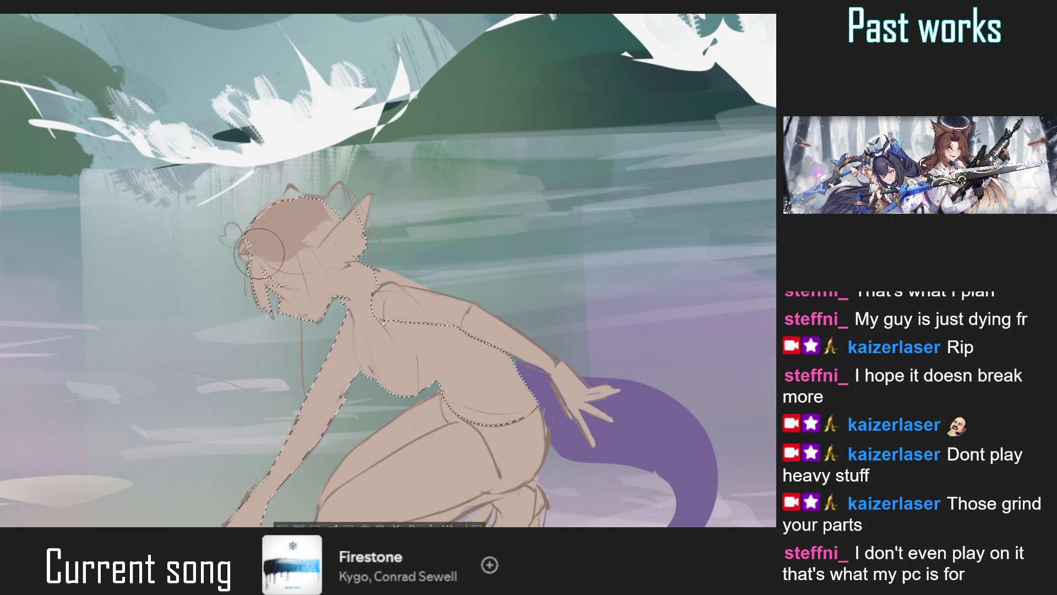
key("ctrl+d")
left_click_drag(264, 311, 245, 257)
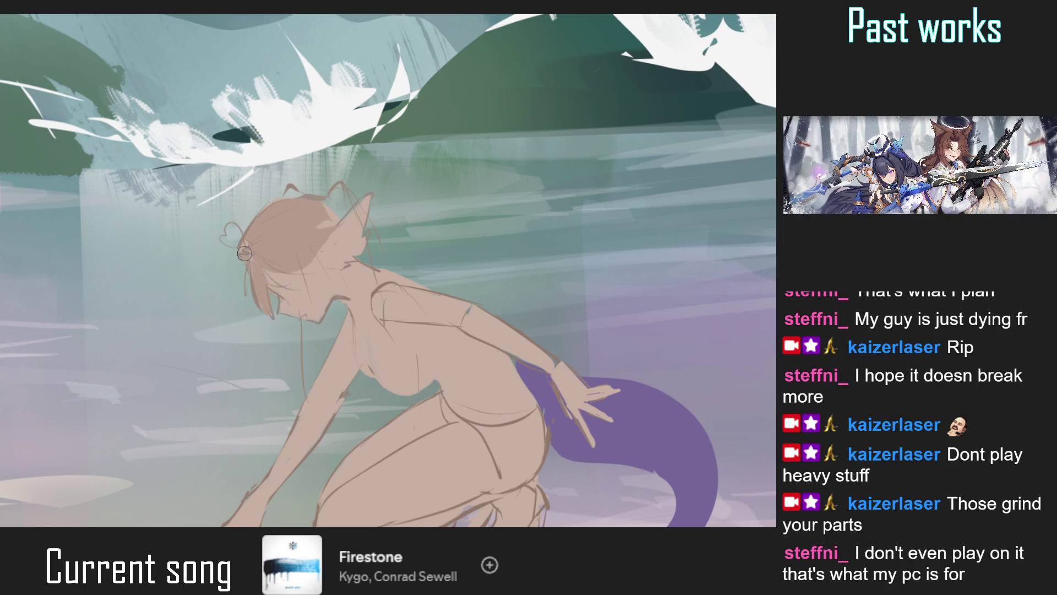
key("ctrl+0")
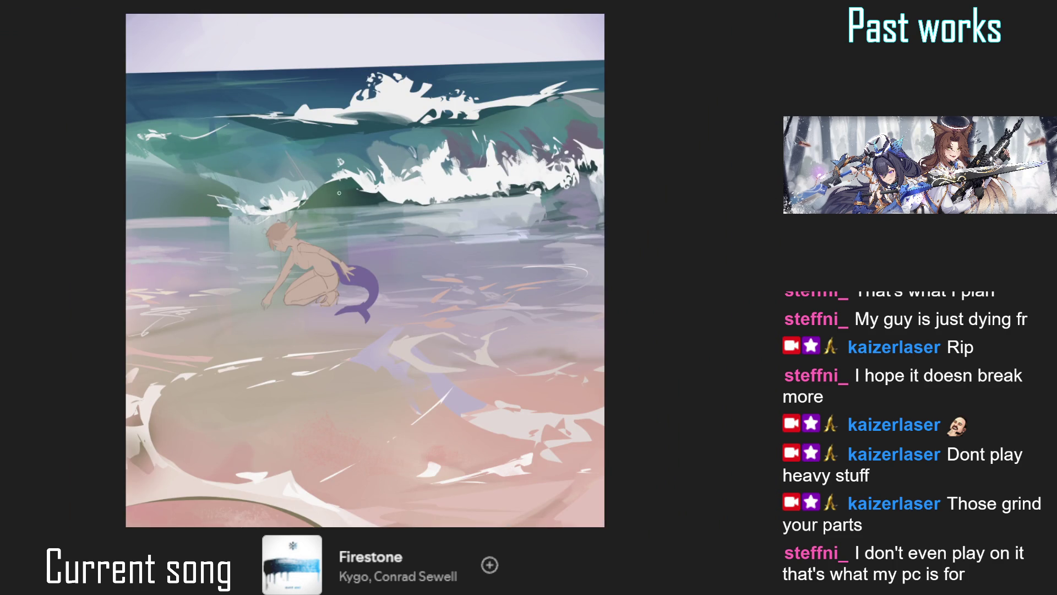
Draw a thin dangling strand down the mermaid's neck
scroll(327, 212, "down", 3)
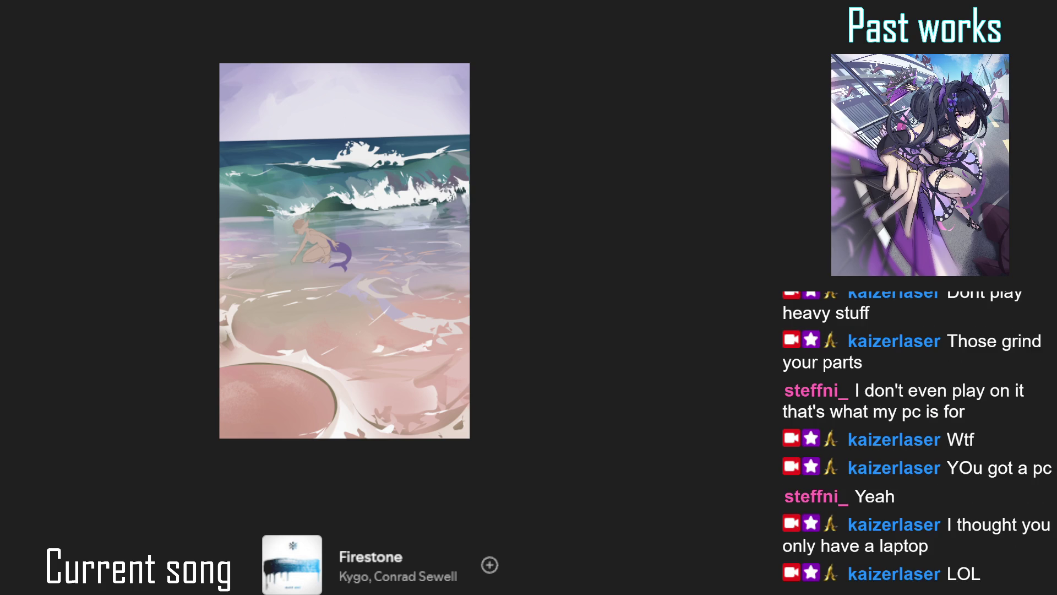
scroll(332, 221, "up", 5)
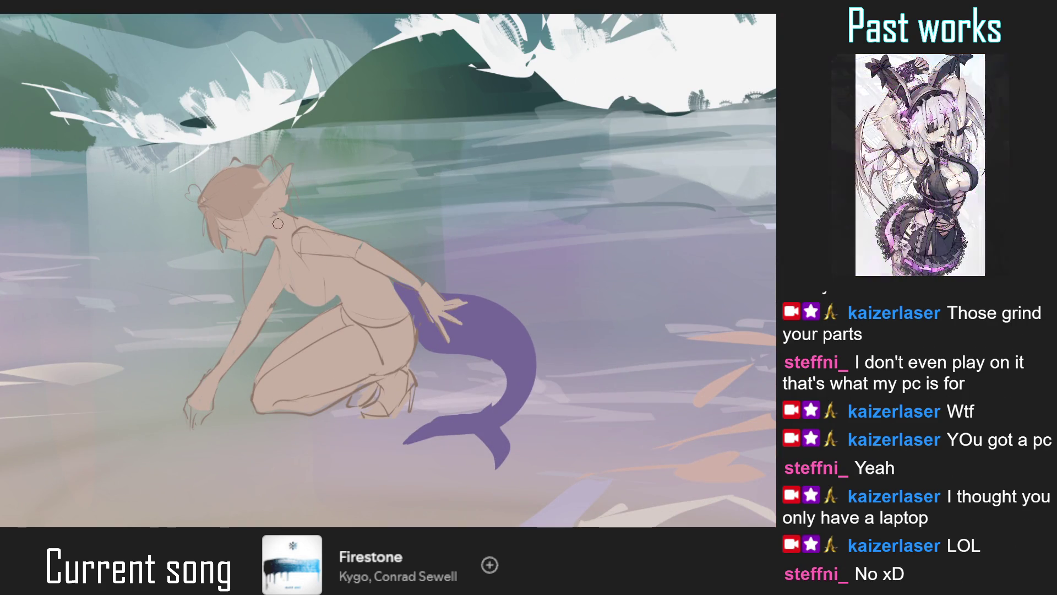
left_click_drag(255, 208, 275, 304)
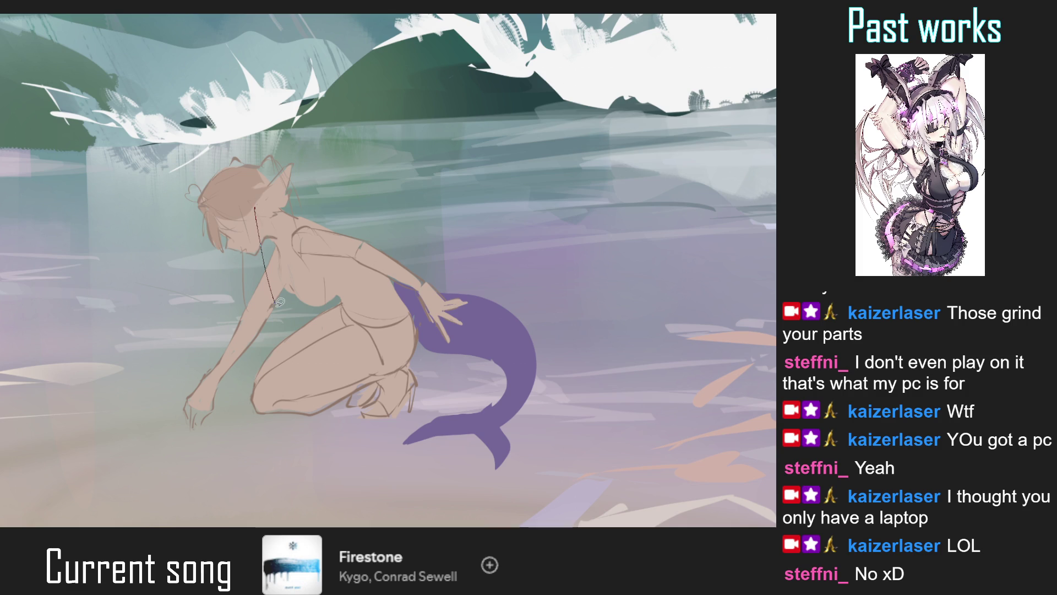
scroll(283, 271, "down", 3)
On the mirrored view, add a short thin strand beside the face, redrawing it shorter
key("h")
scroll(435, 197, "up", 3)
left_click_drag(427, 210, 405, 254)
key("ctrl+z")
left_click_drag(407, 209, 401, 226)
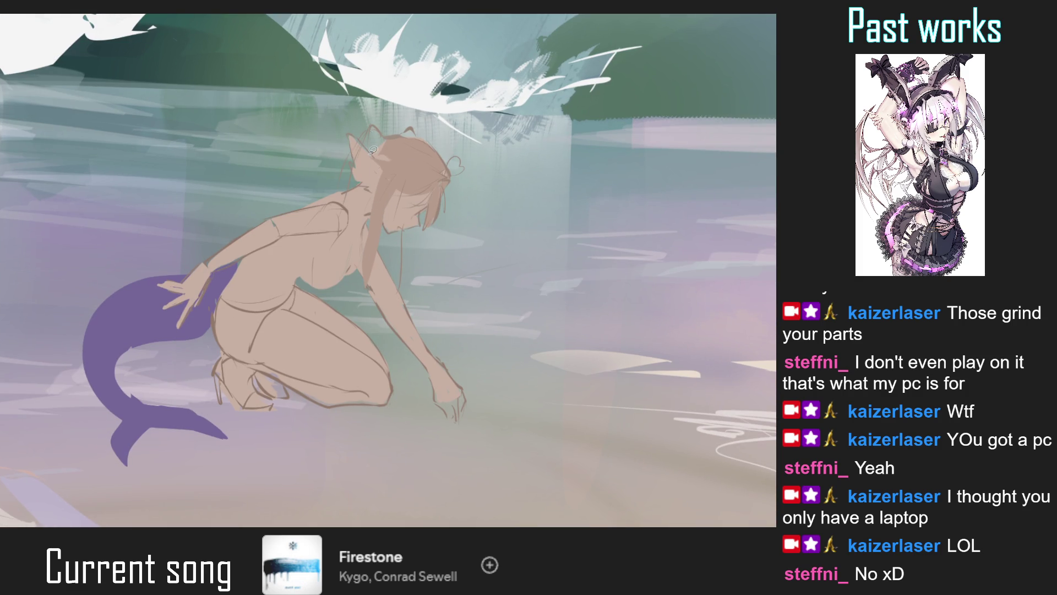
key("h")
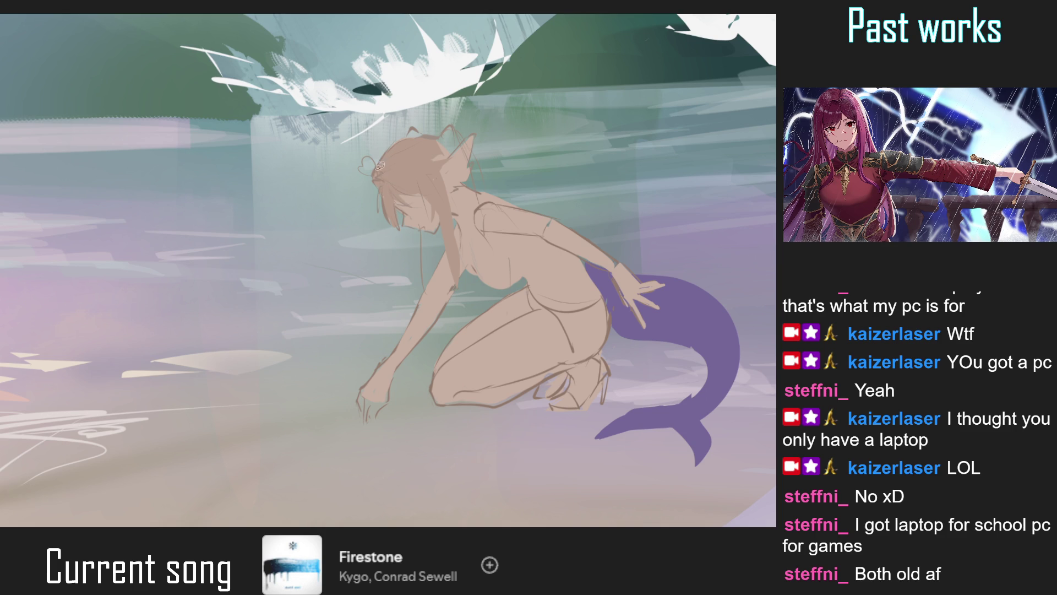
left_click_drag(421, 132, 401, 172)
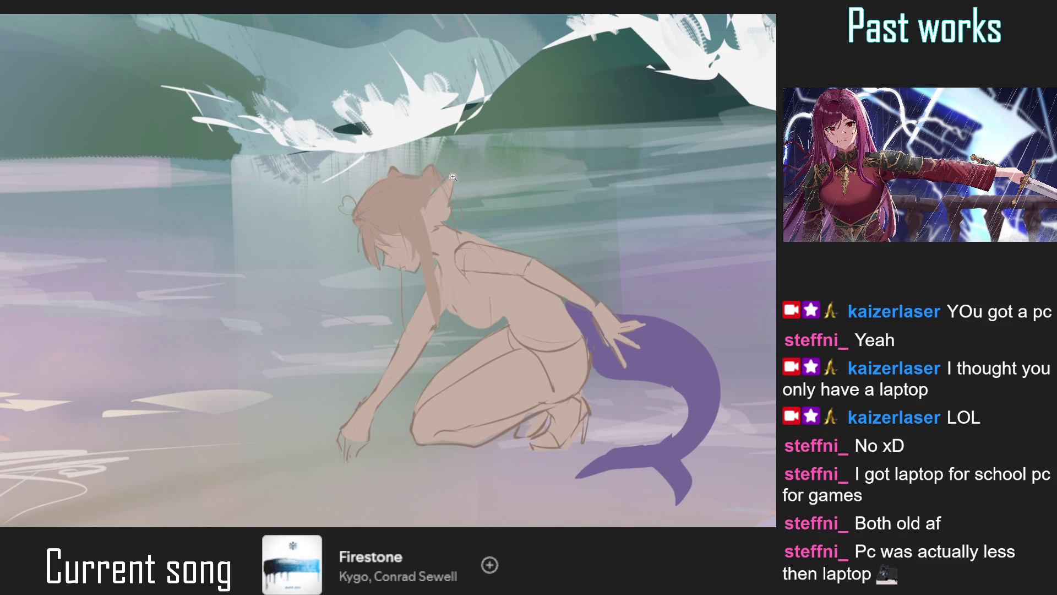
key("ctrl+0")
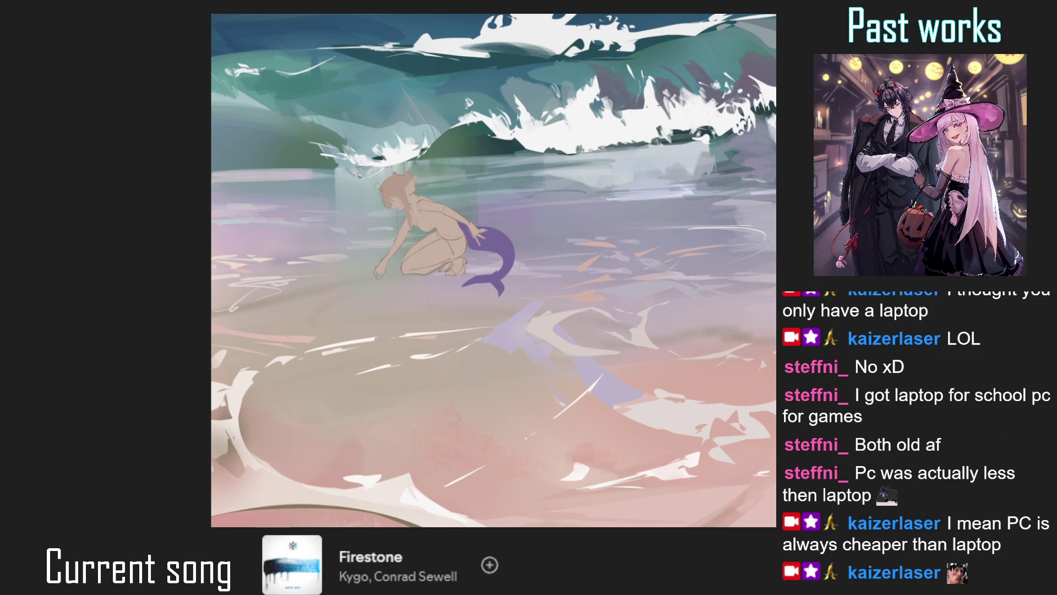
Draw a thin line along the cheek and a brown hair strand below the face
left_click(399, 183)
left_click(402, 181)
left_click_drag(384, 202, 413, 242)
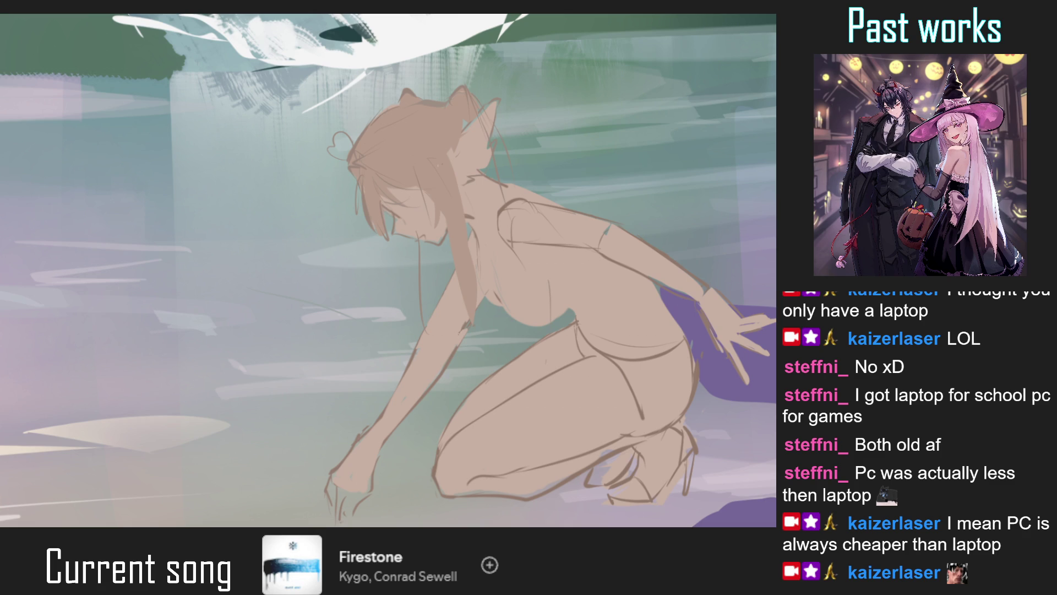
left_click_drag(384, 193, 405, 255)
left_click_drag(387, 197, 407, 258)
key("ctrl+0")
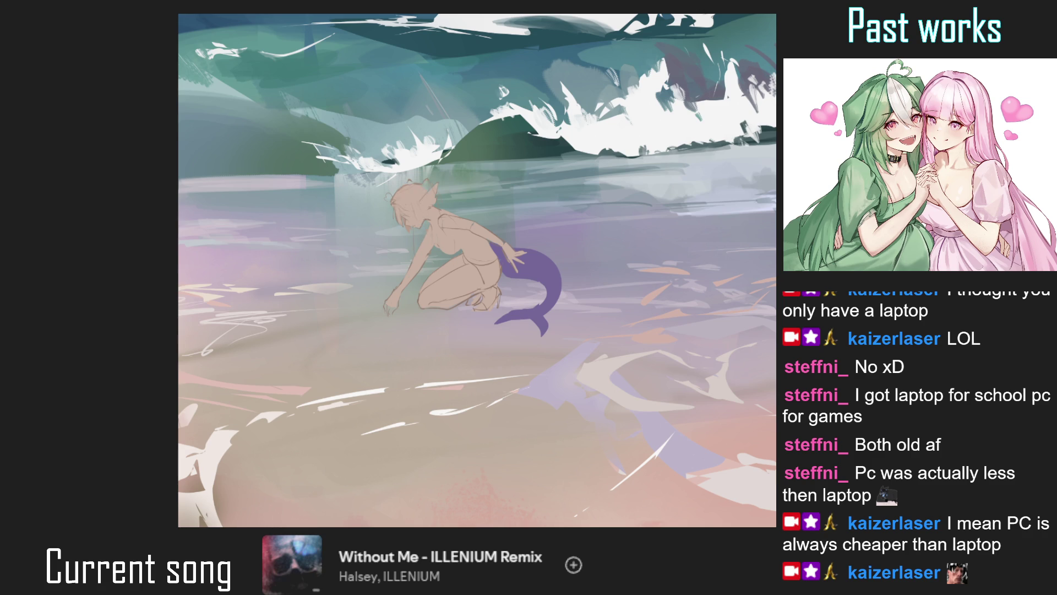
Add a small curved line near the ear and undo a stray stroke near the chest
scroll(410, 228, "up", 2)
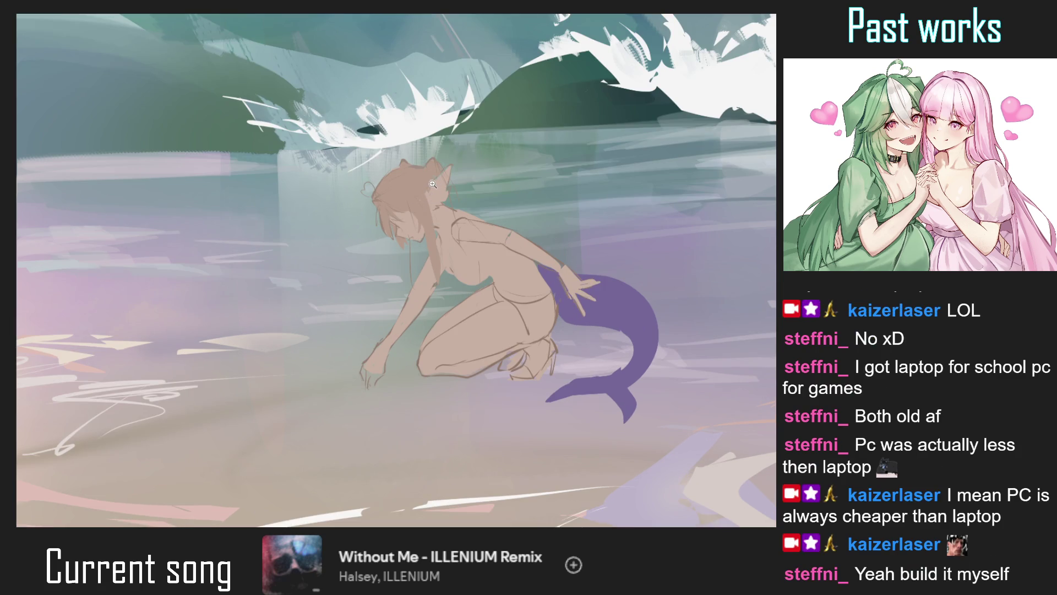
scroll(410, 227, "up", 2)
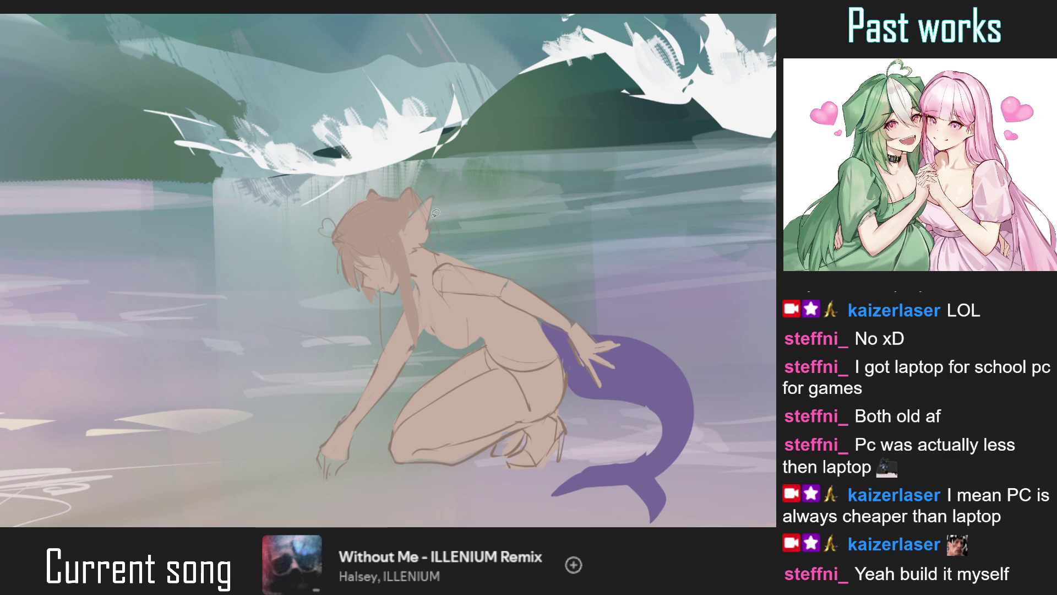
left_click_drag(410, 202, 422, 205)
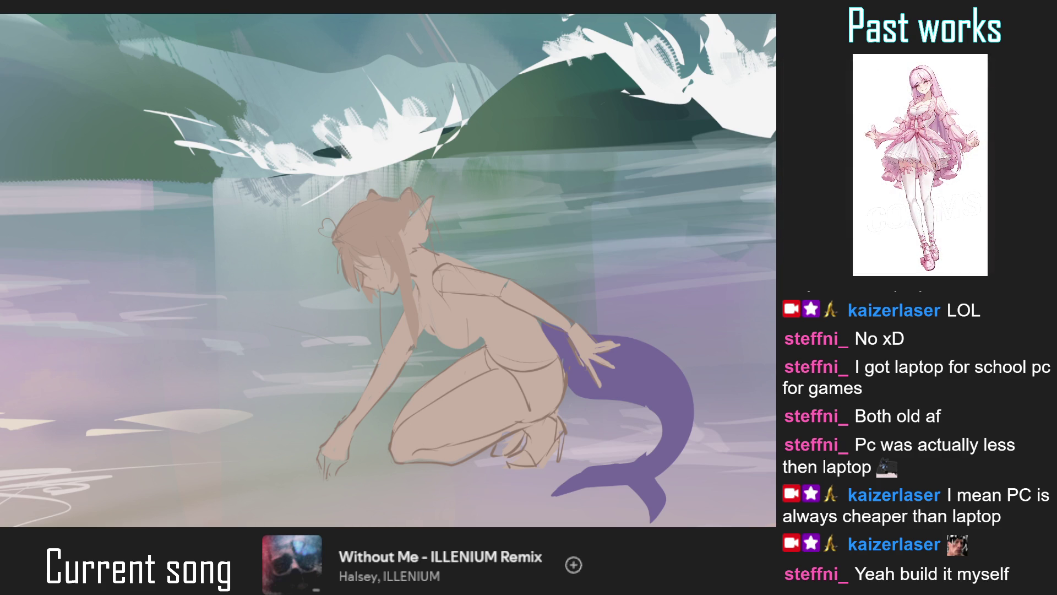
key("ctrl+0")
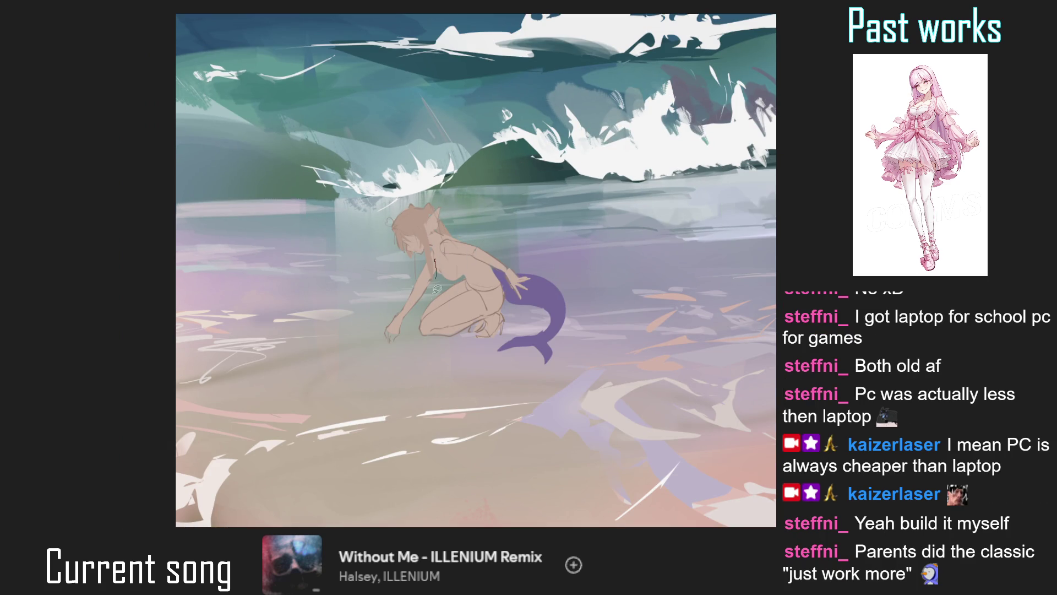
key("ctrl+z")
On the mirrored, zoomed view, draw a short dark stroke on the ear, redrawing it once
key("m")
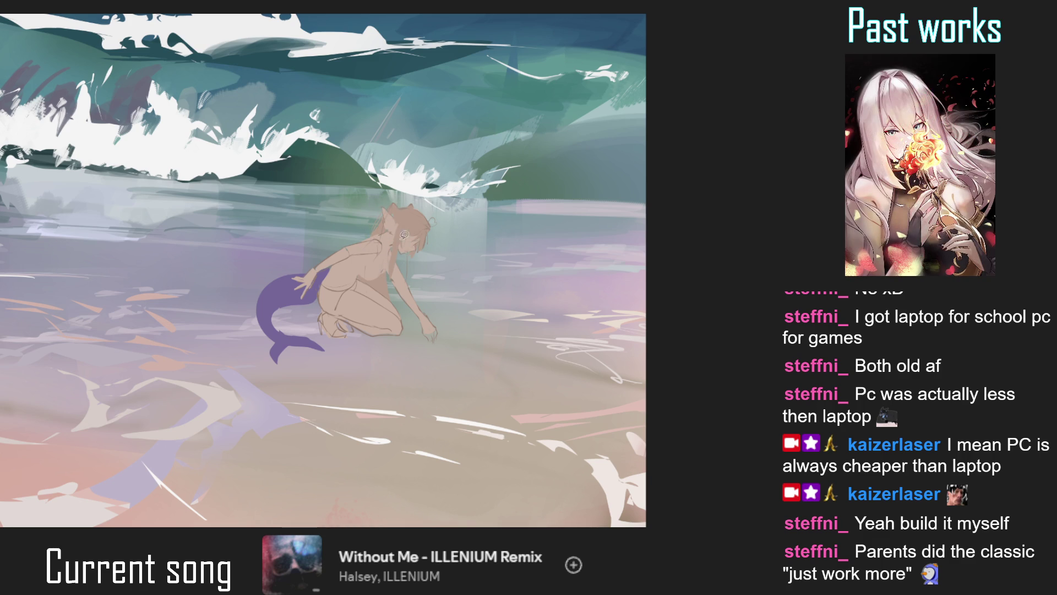
key("ctrl+plus")
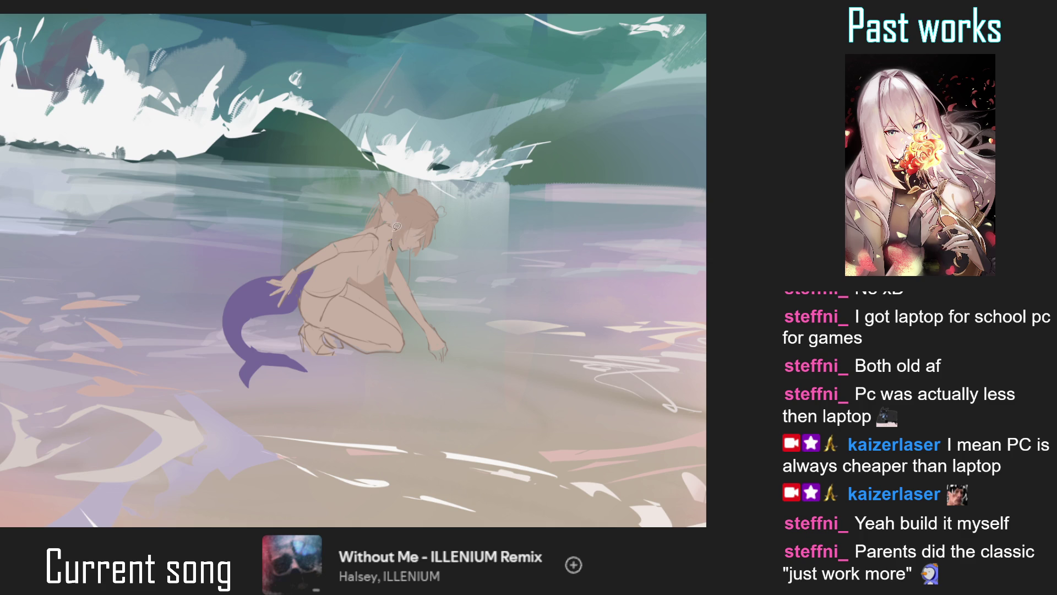
left_click_drag(398, 219, 388, 232)
key("ctrl+z")
left_click_drag(398, 211, 393, 229)
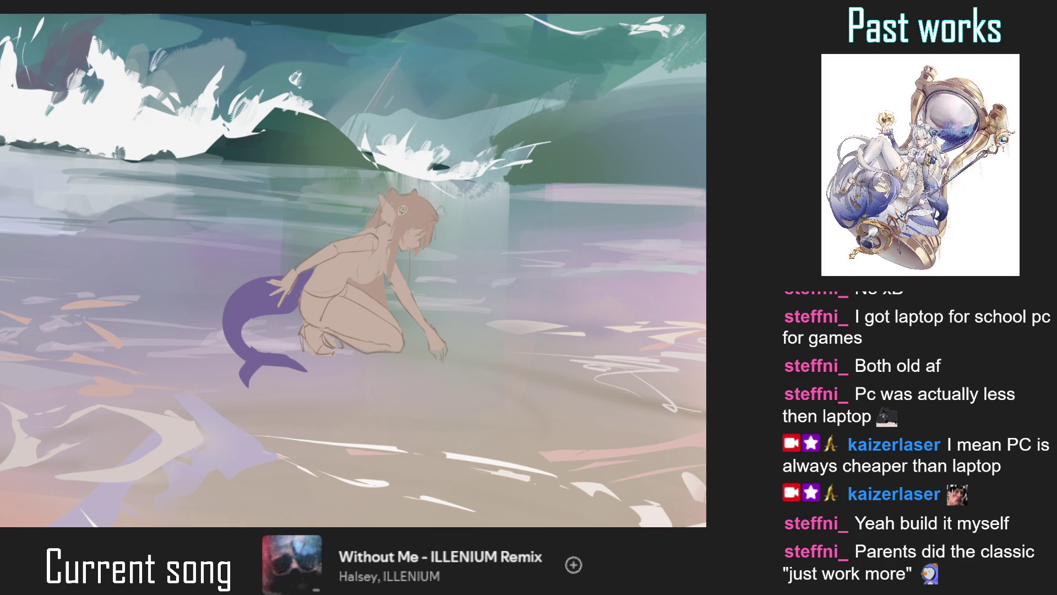
key("m")
scroll(410, 331, "down", 3)
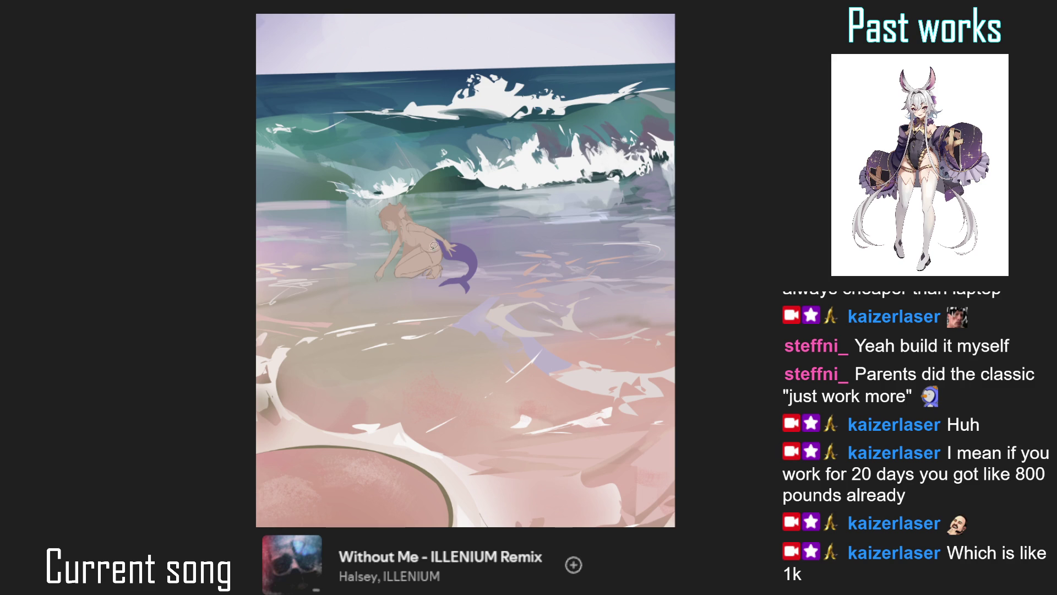
Add a thin line beside the ear, then check the head and torso mirrored and rotated
scroll(426, 232, "up", 3)
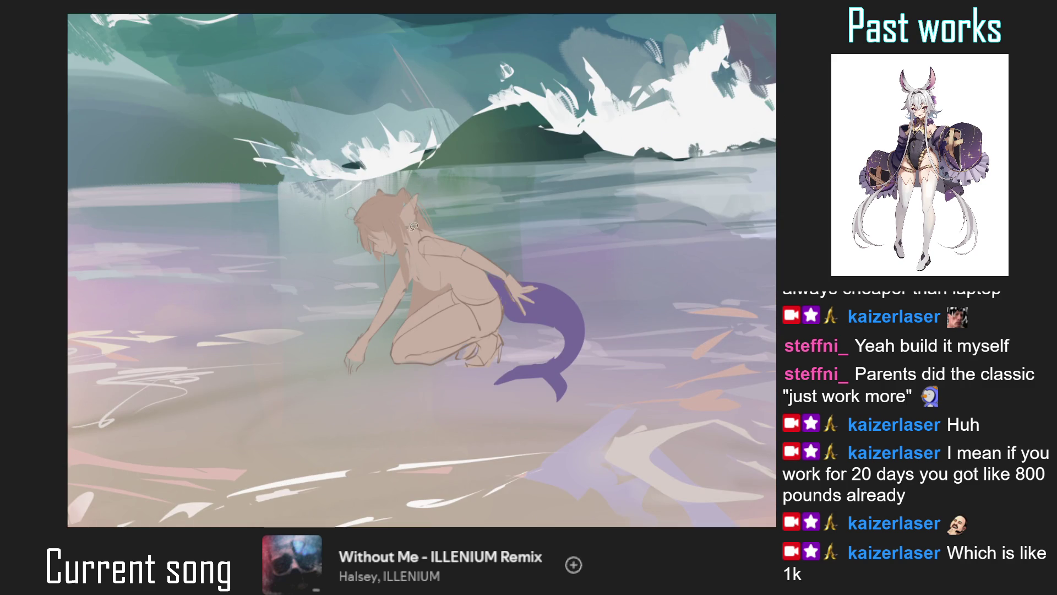
scroll(350, 212, "up", 3)
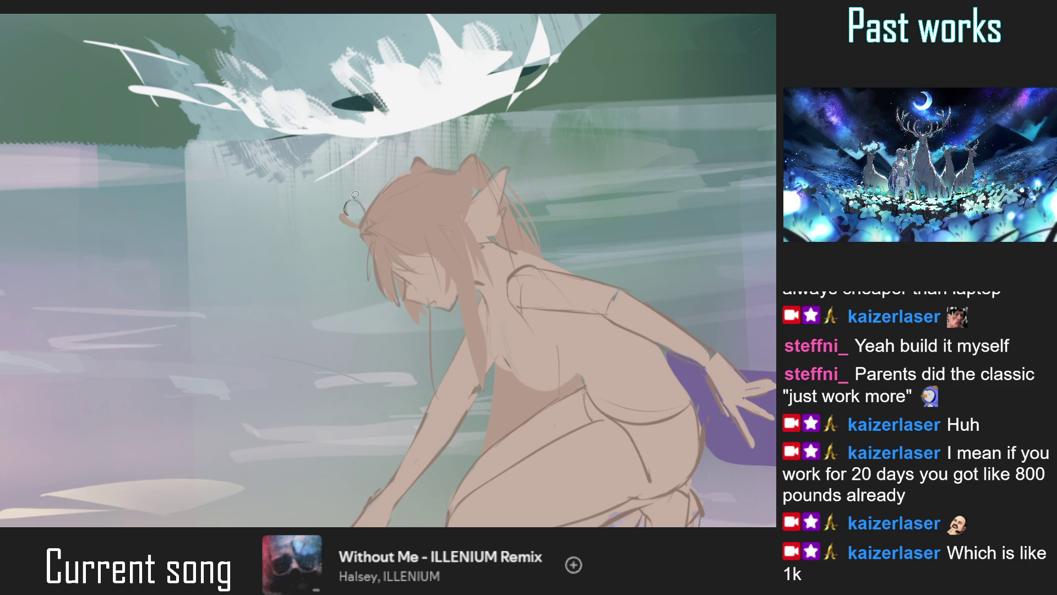
scroll(356, 207, "down", 3)
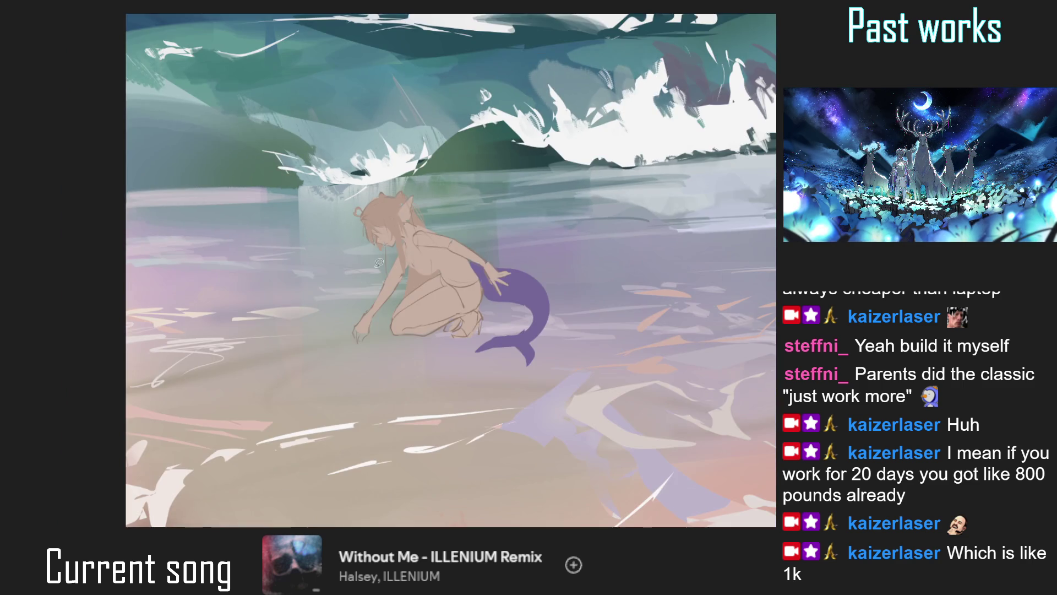
key("ctrl+0")
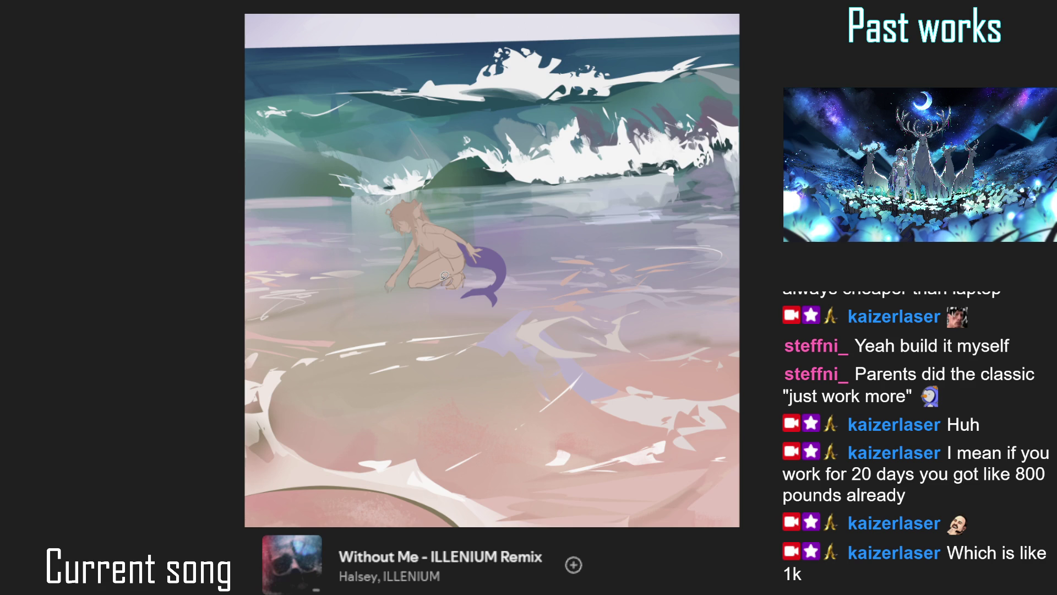
scroll(397, 220, "up", 3)
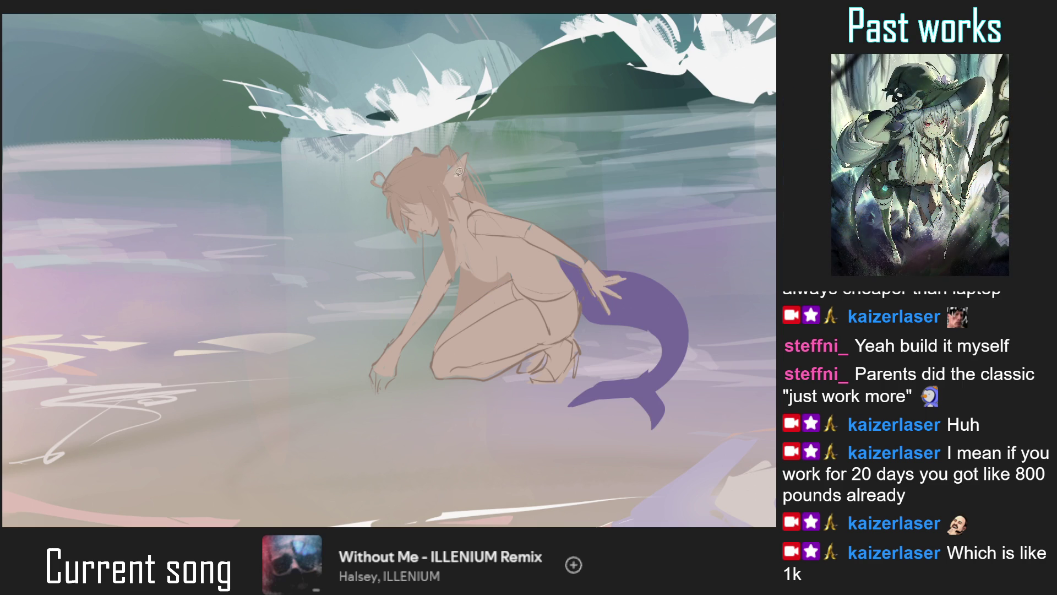
left_click_drag(452, 161, 457, 192)
key("ctrl+0")
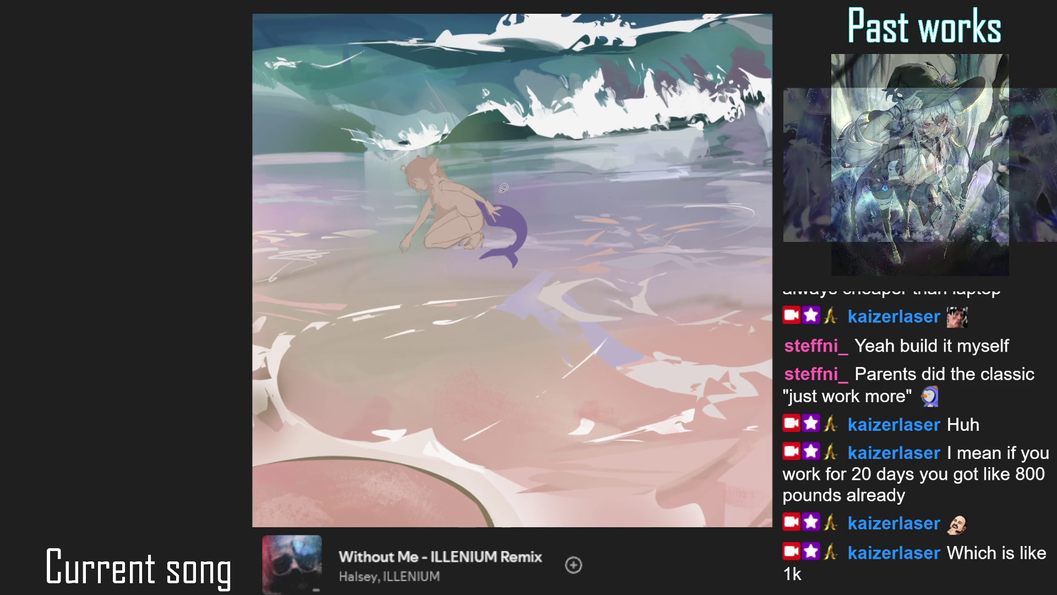
key("h")
scroll(384, 190, "up", 3)
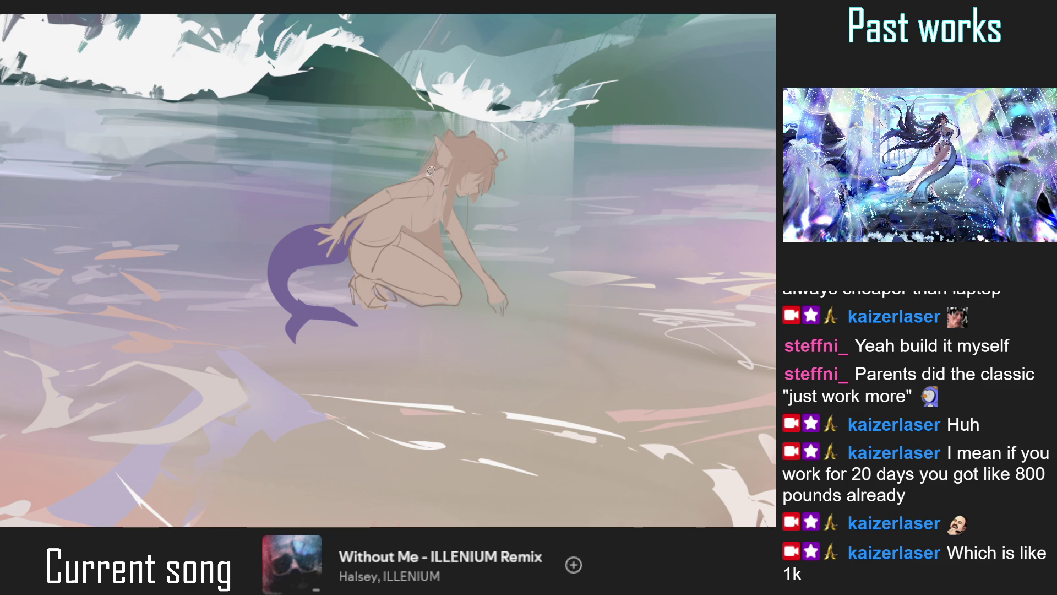
left_click_drag(403, 177, 519, 167)
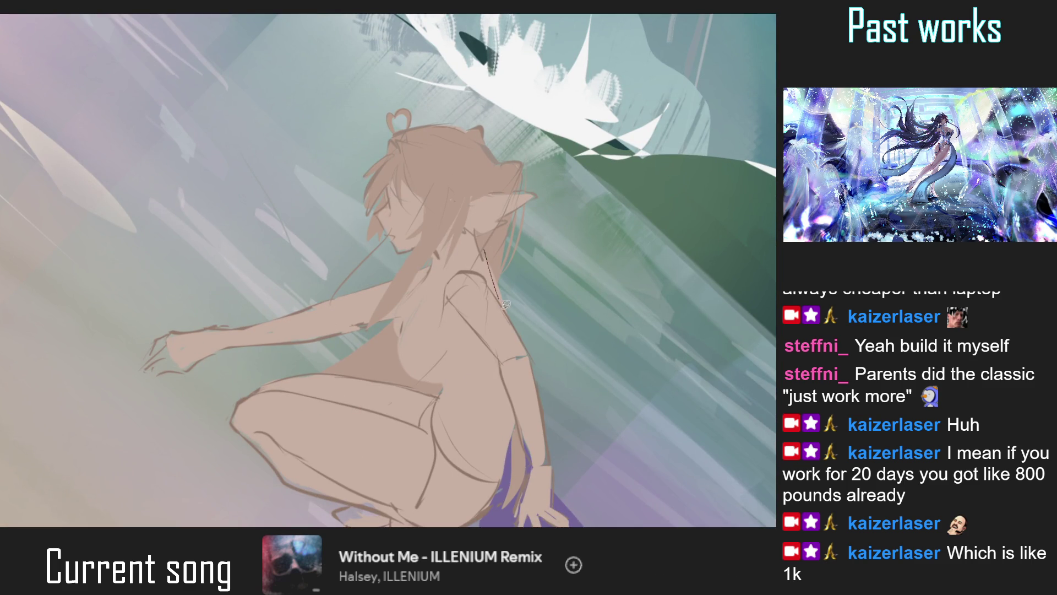
key("ctrl+0")
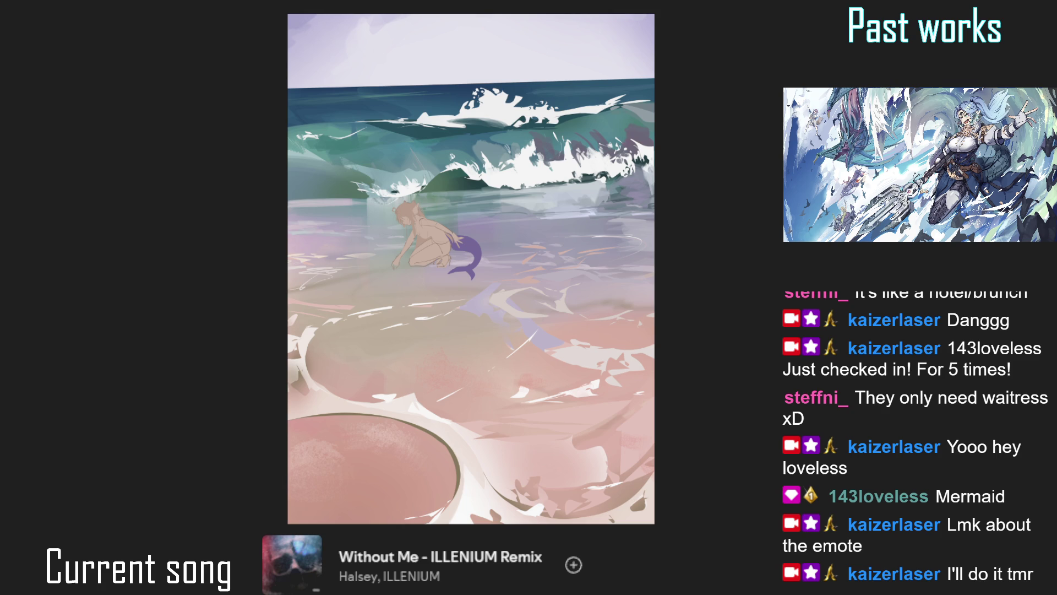
Enlarge the mermaid figure slightly with a transform and commit it
key("ctrl+t")
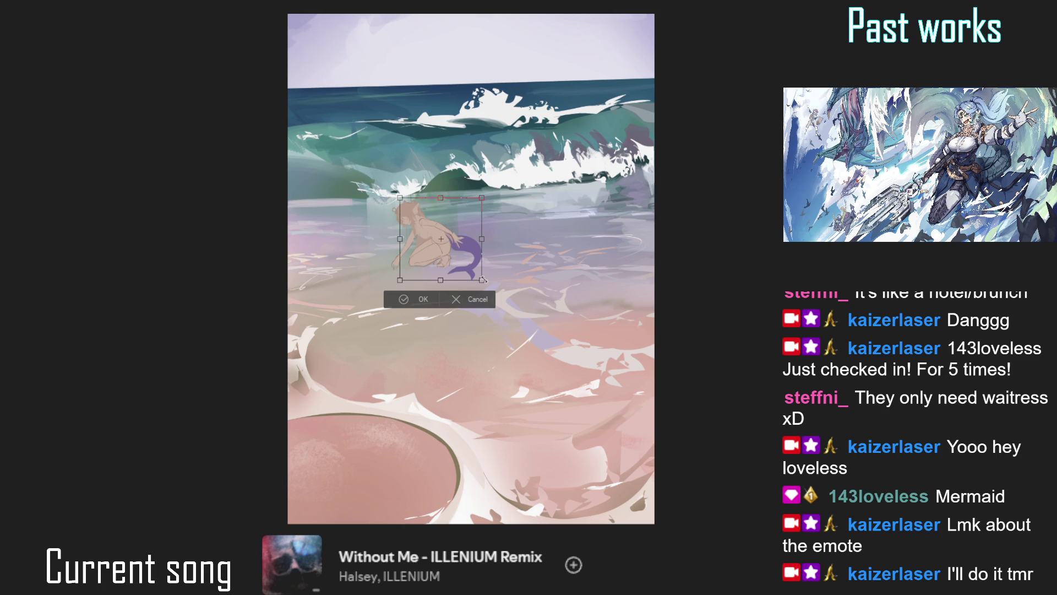
left_click_drag(485, 284, 495, 290)
key("Return")
Lasso the purple tail, transform it, check it mirrored, and confirm the transform
mouse_move(490, 224)
left_mouse_down()
mouse_move(460, 300)
mouse_move(456, 255)
left_mouse_up()
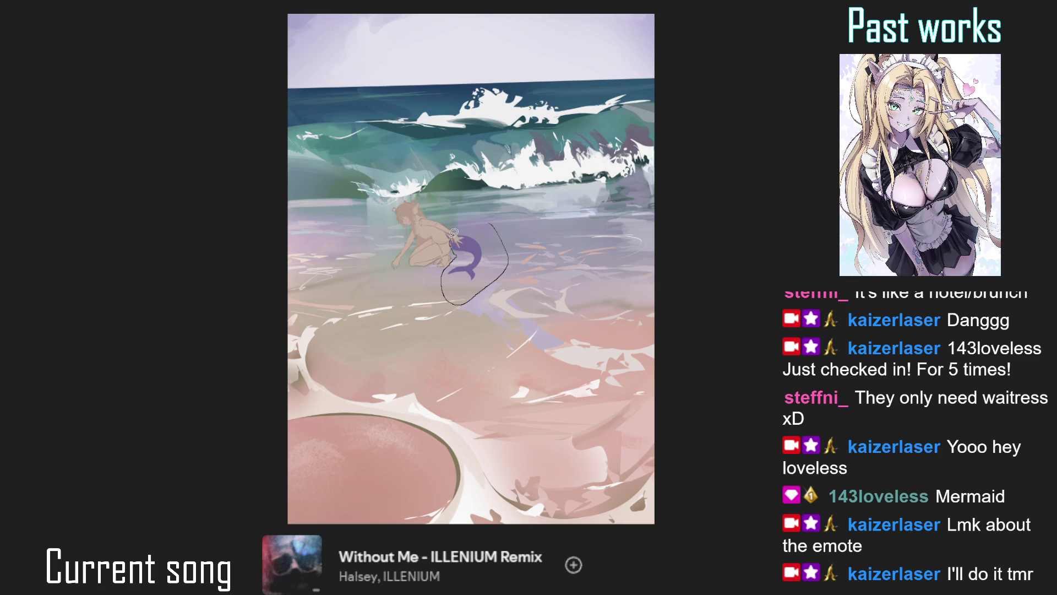
left_click_drag(456, 244, 480, 223)
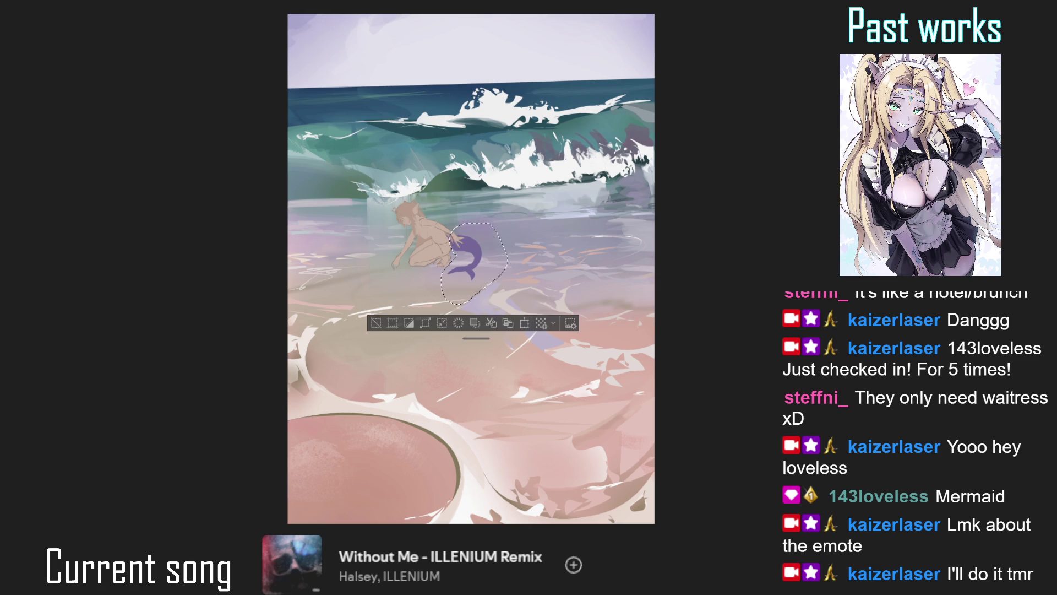
key("ctrl+d")
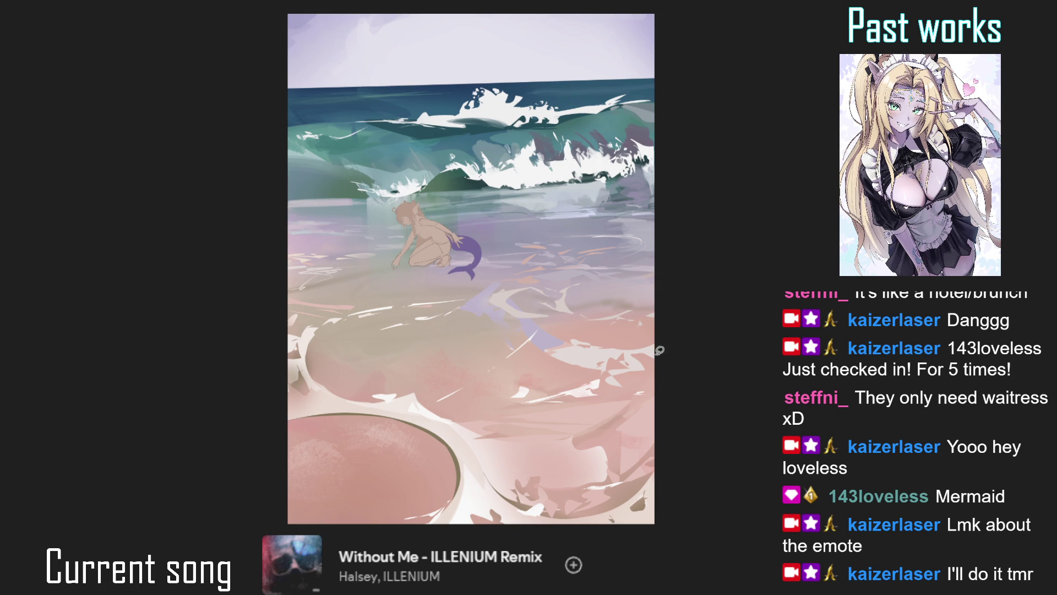
key("ctrl+t")
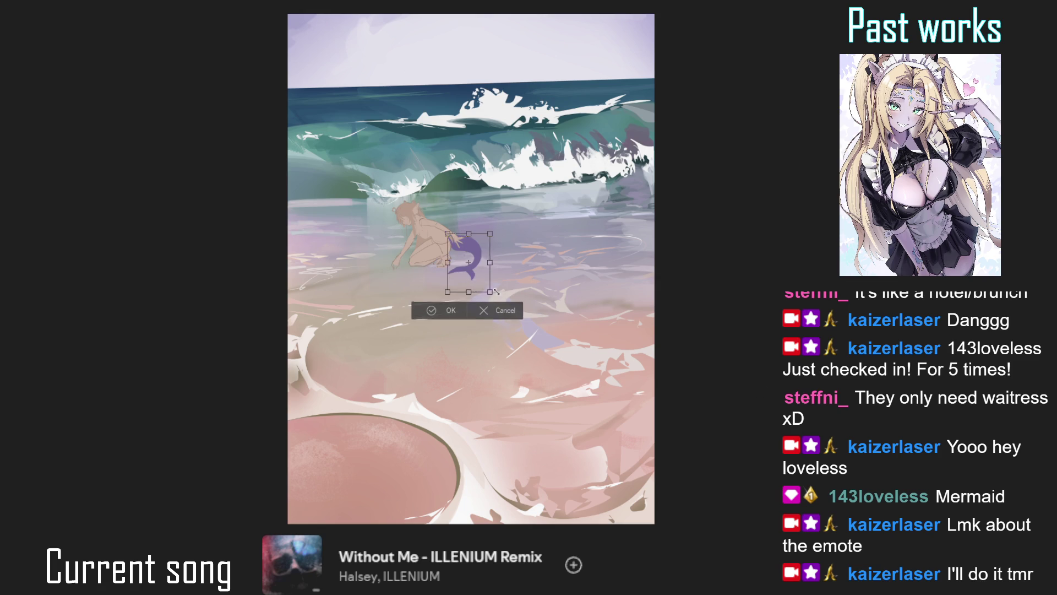
key("h")
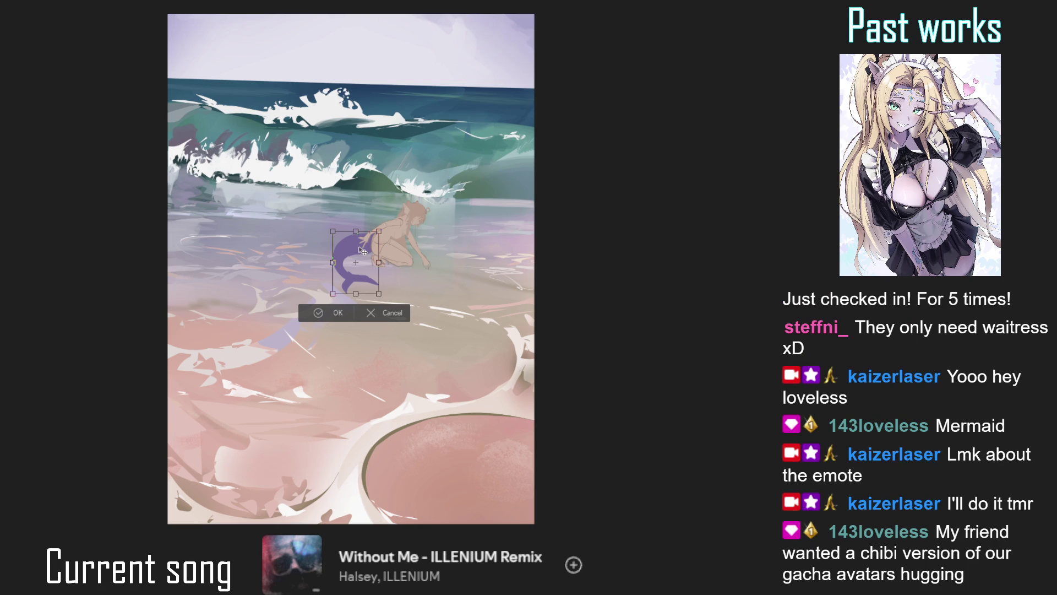
key("h")
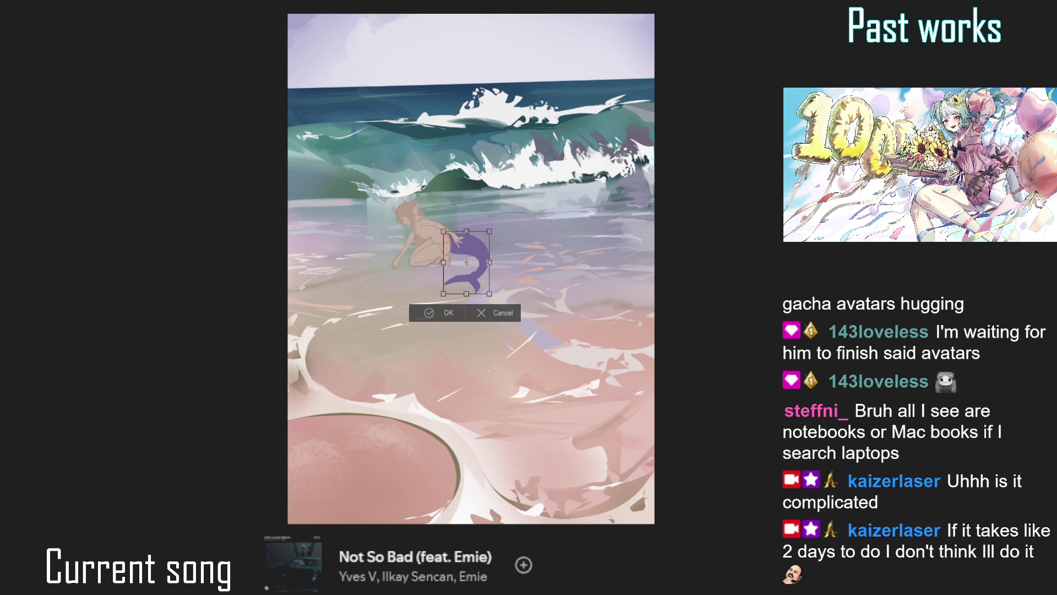
left_click(429, 313)
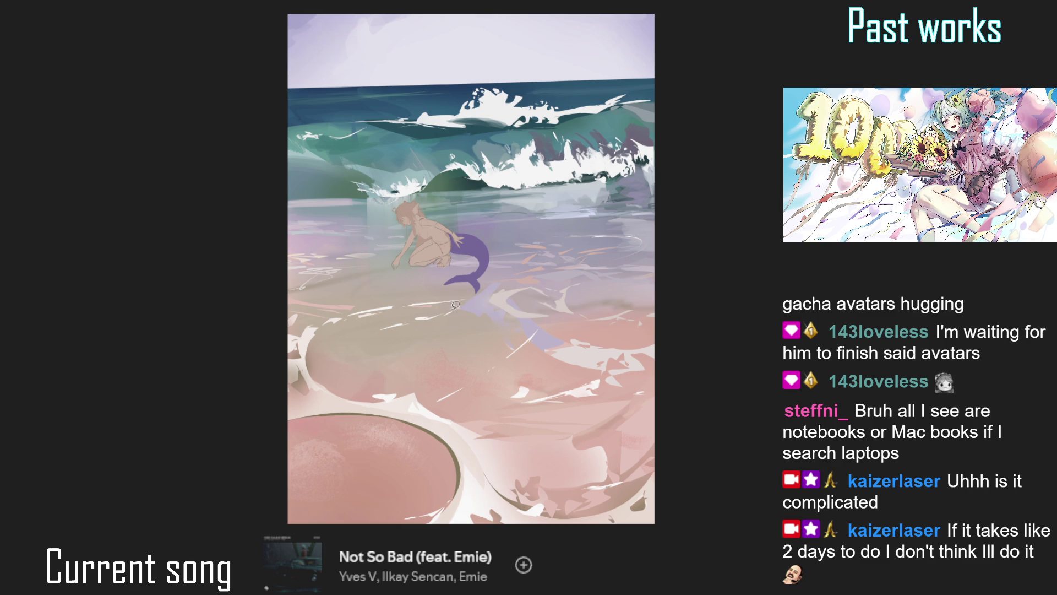
key("h")
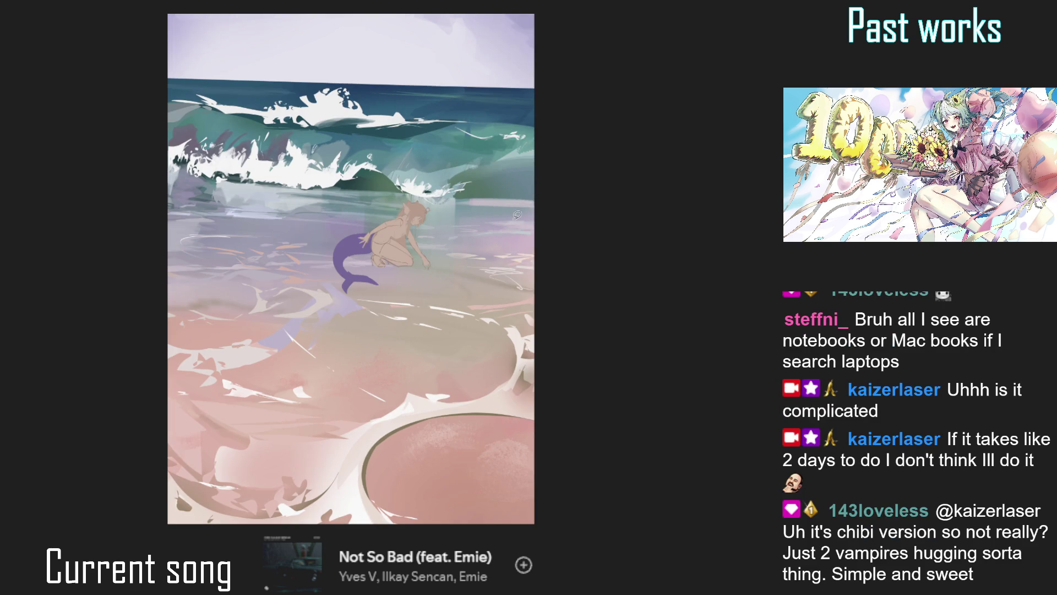
key("h")
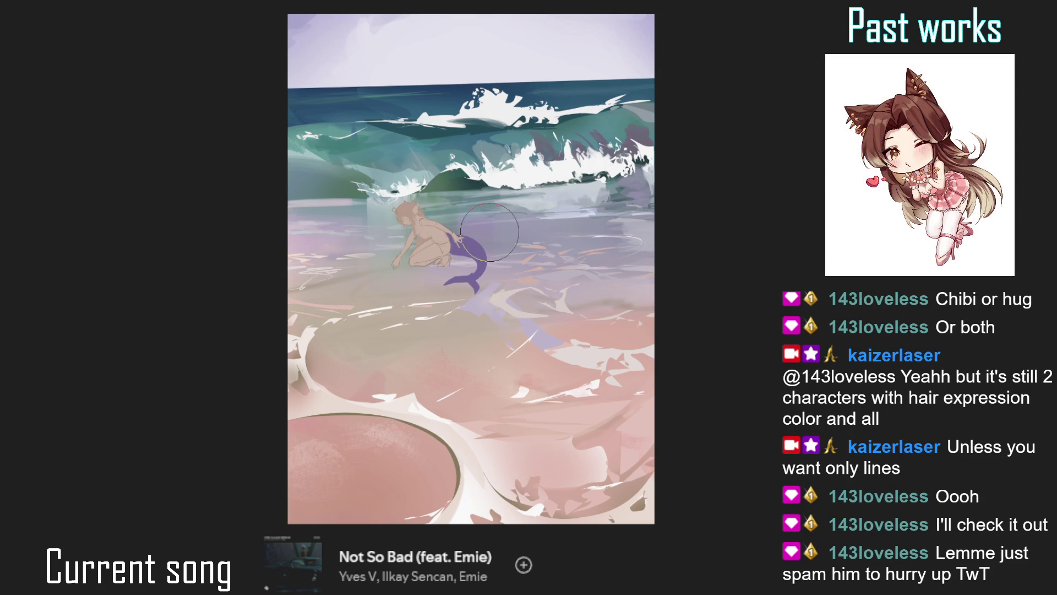
Resize the brush and paint over the purple tail to fill it out, checking it mirrored
key("h")
key("bracketright")
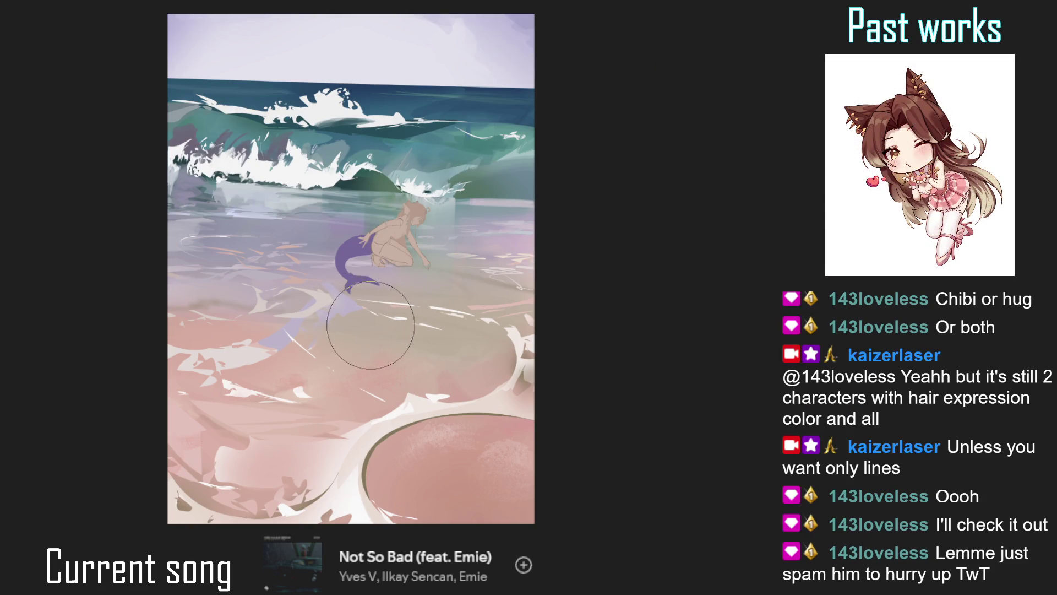
key("bracketleft")
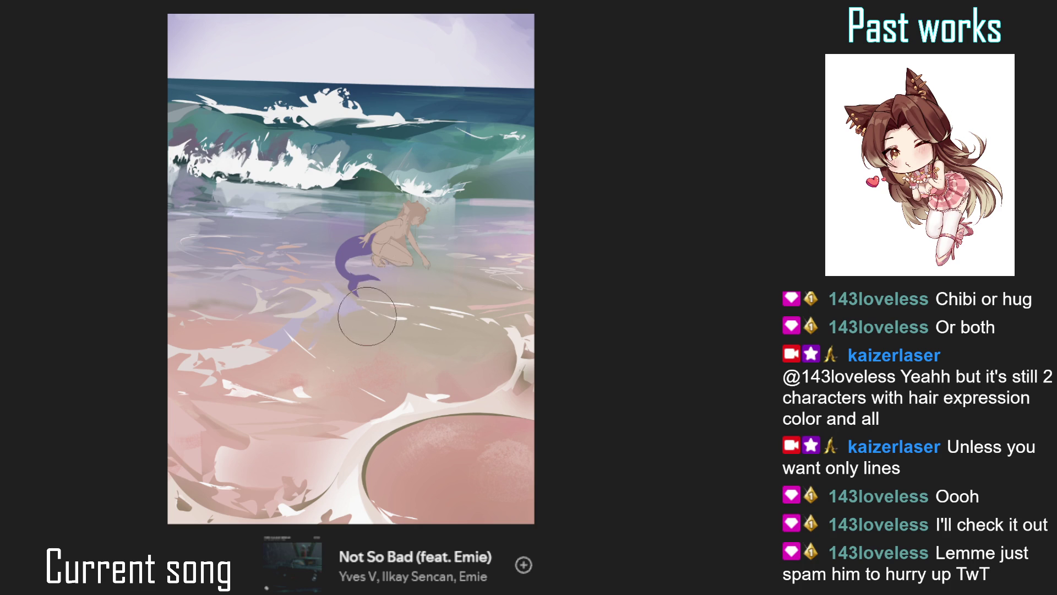
key("h")
key("bracketright")
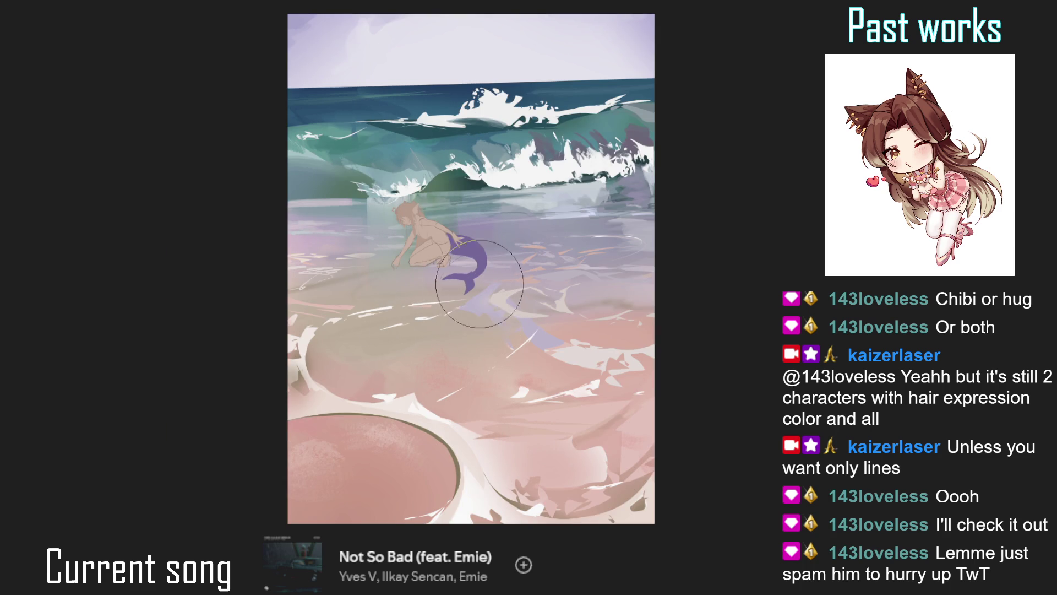
key("h")
key("bracketleft")
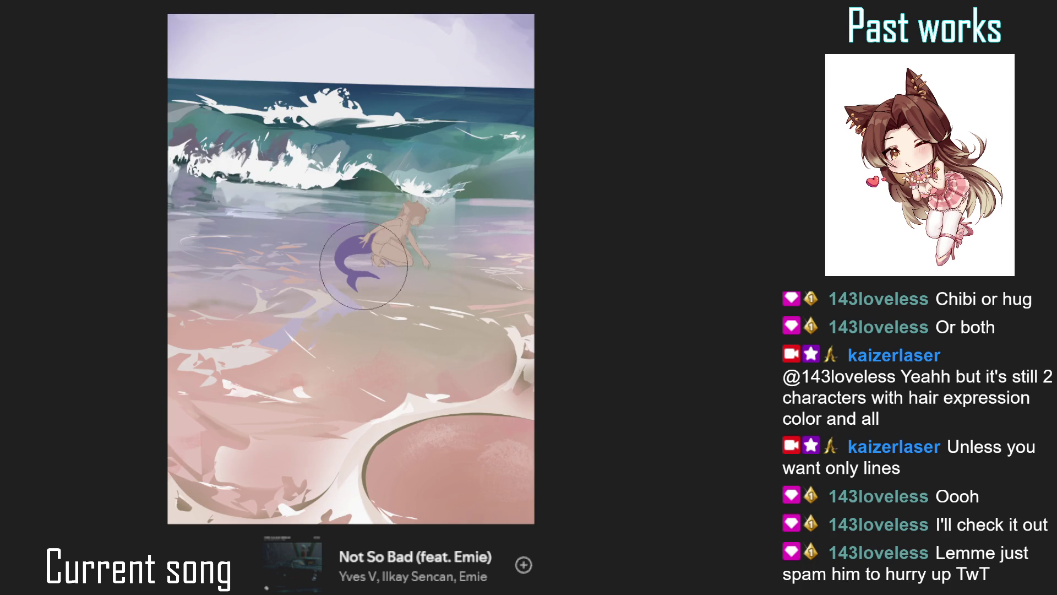
left_click_drag(350, 257, 370, 242)
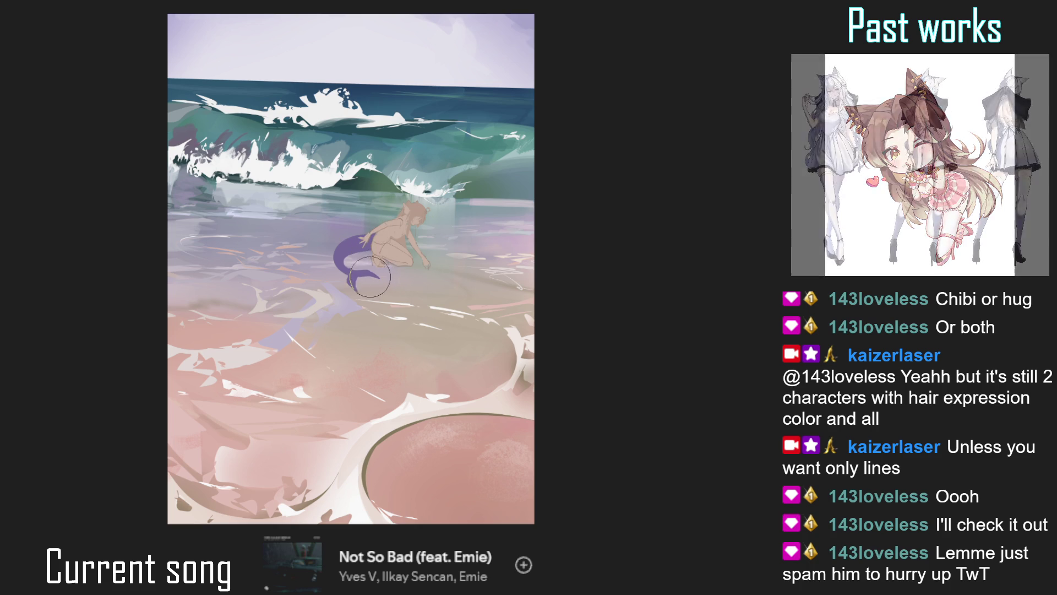
key("h")
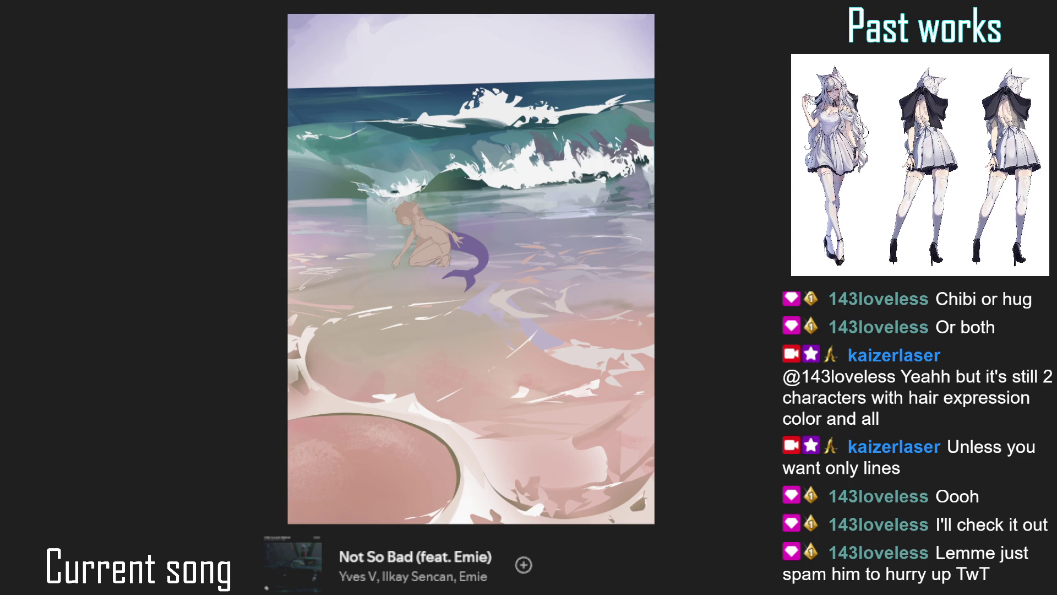
Erase the long vertical sketch line hanging below the mermaid's chin
left_click(435, 208)
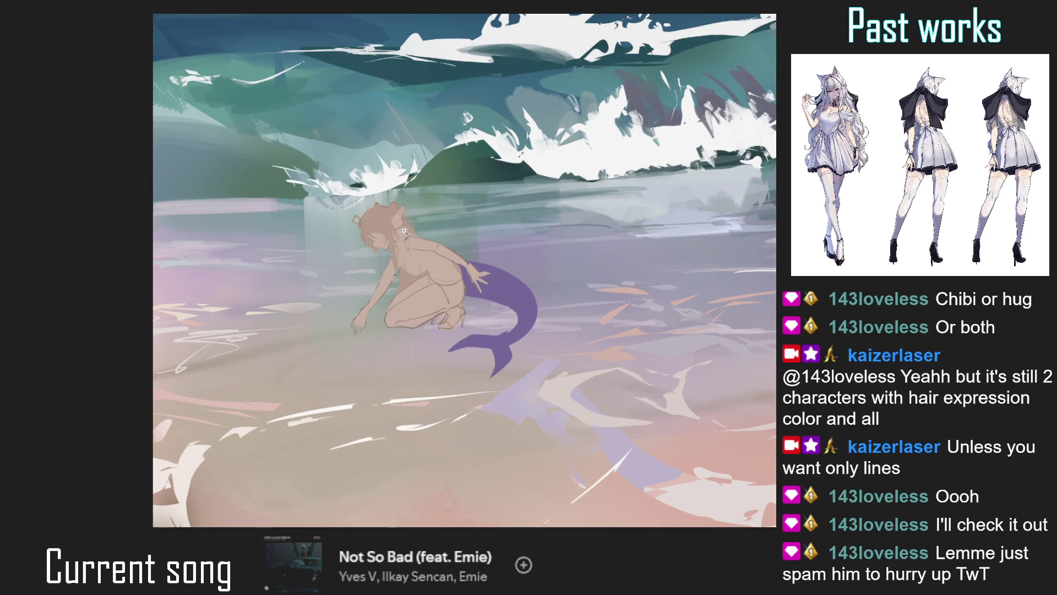
left_click(399, 243)
key("h")
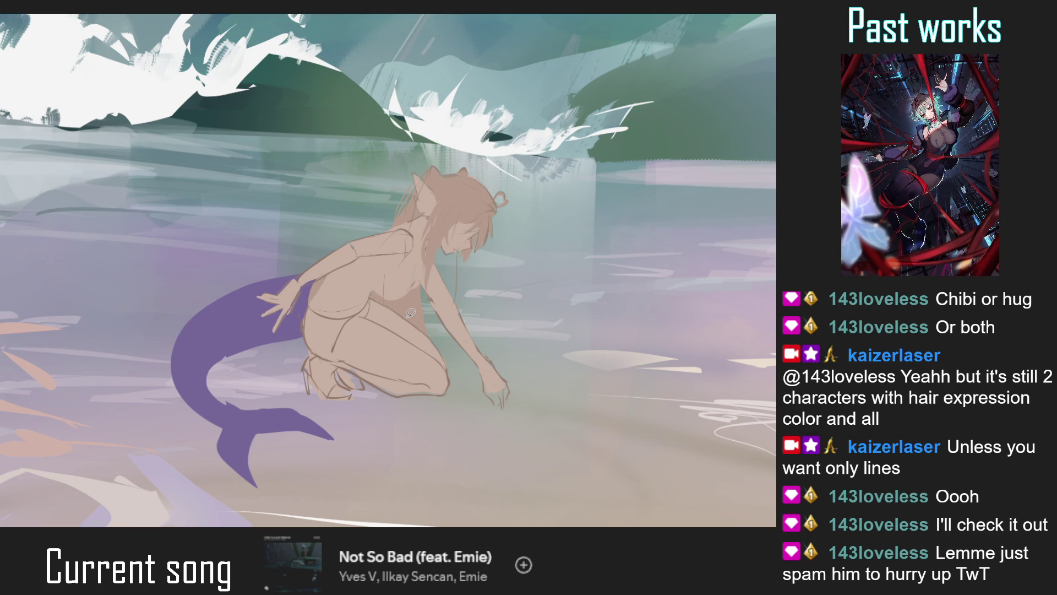
left_click(508, 240)
left_click_drag(453, 230, 435, 434)
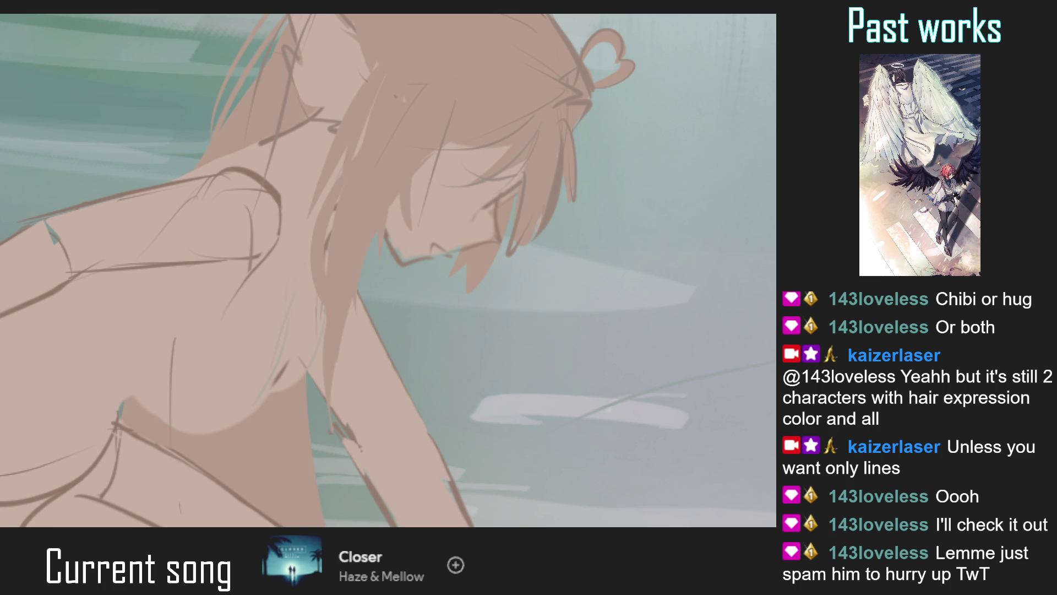
Undo a stray dark line below the face and check the whole scene mirrored
key("m")
left_click_drag(307, 213, 334, 321)
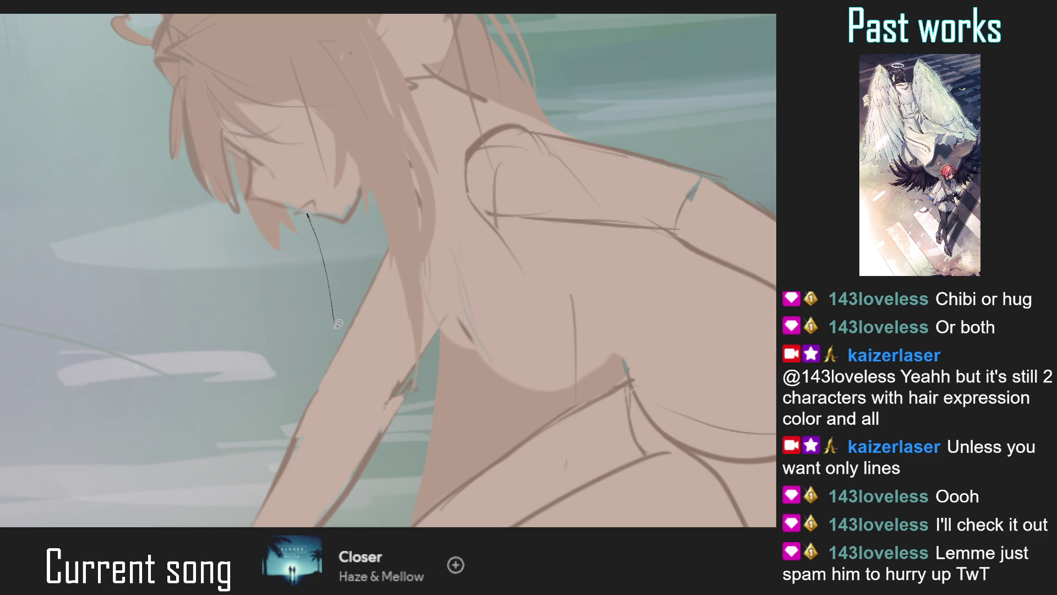
key("ctrl+0")
scroll(313, 273, "down", 2)
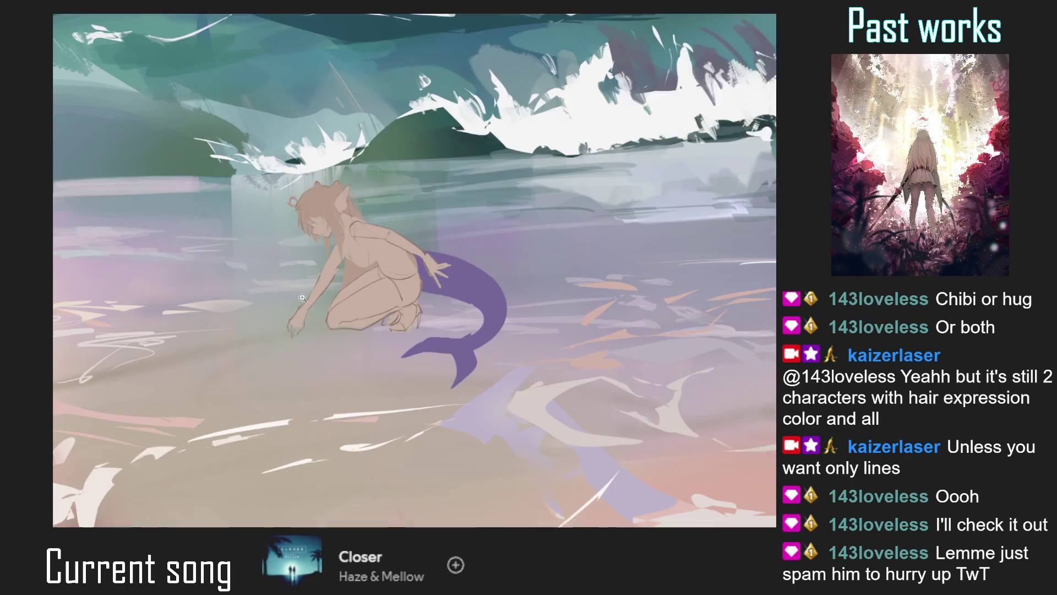
scroll(327, 259, "up", 3)
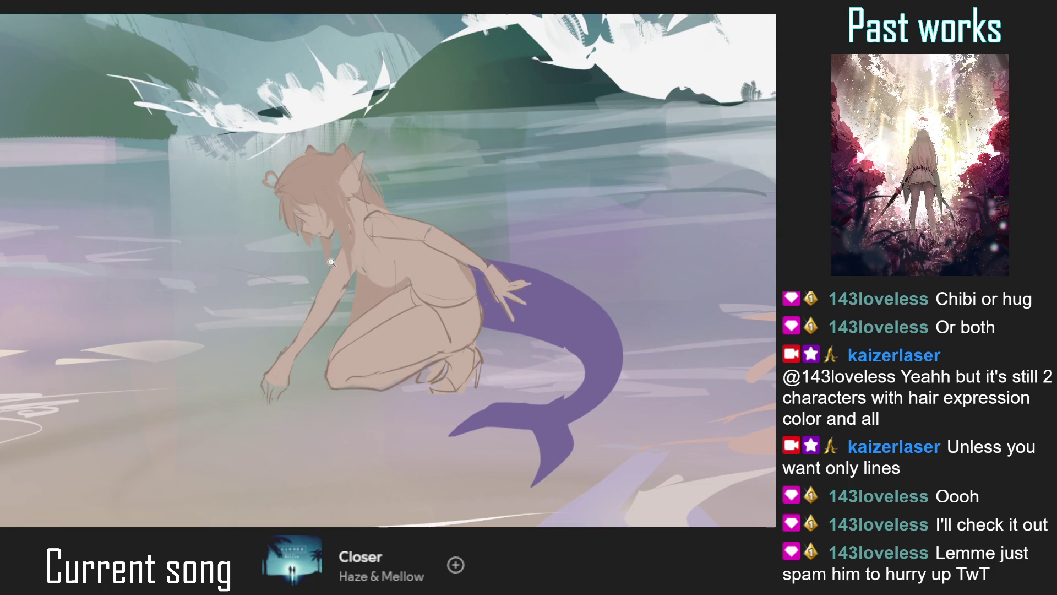
scroll(331, 254, "up", 2)
key("ctrl+z")
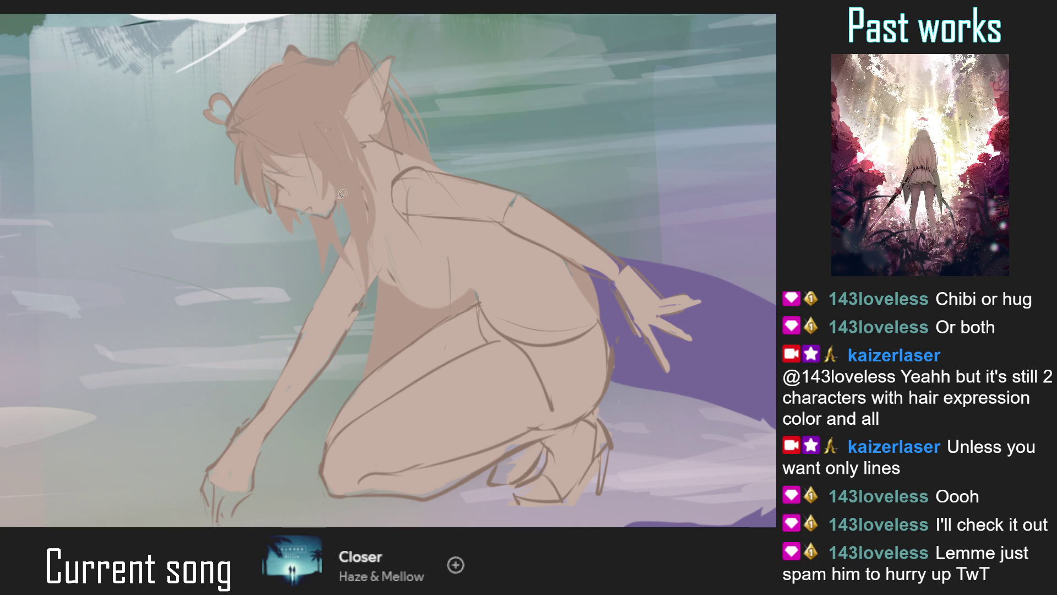
key("ctrl+0")
key("h")
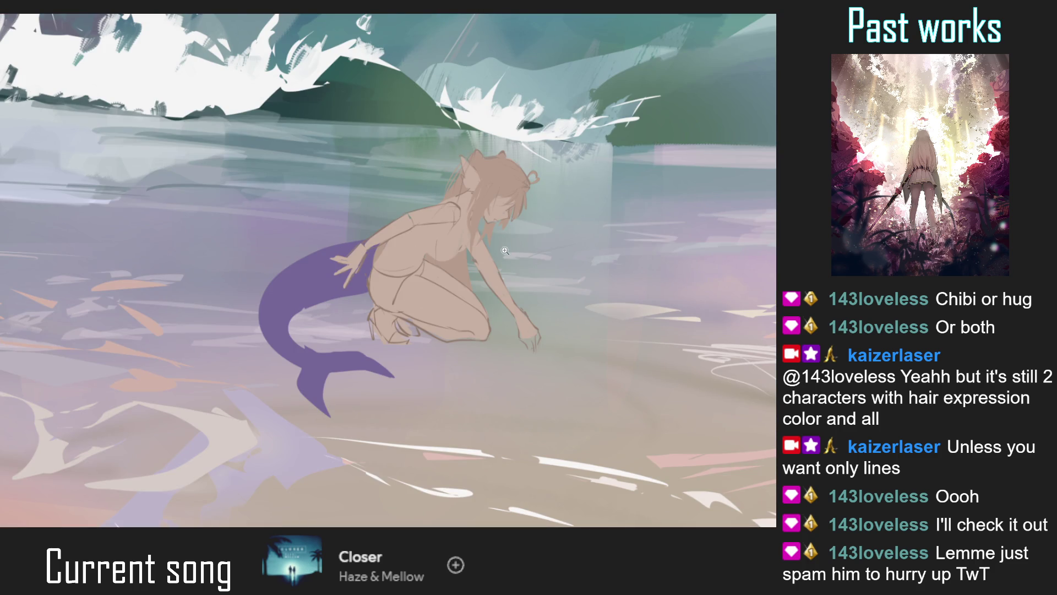
key("ctrl+0")
key("h")
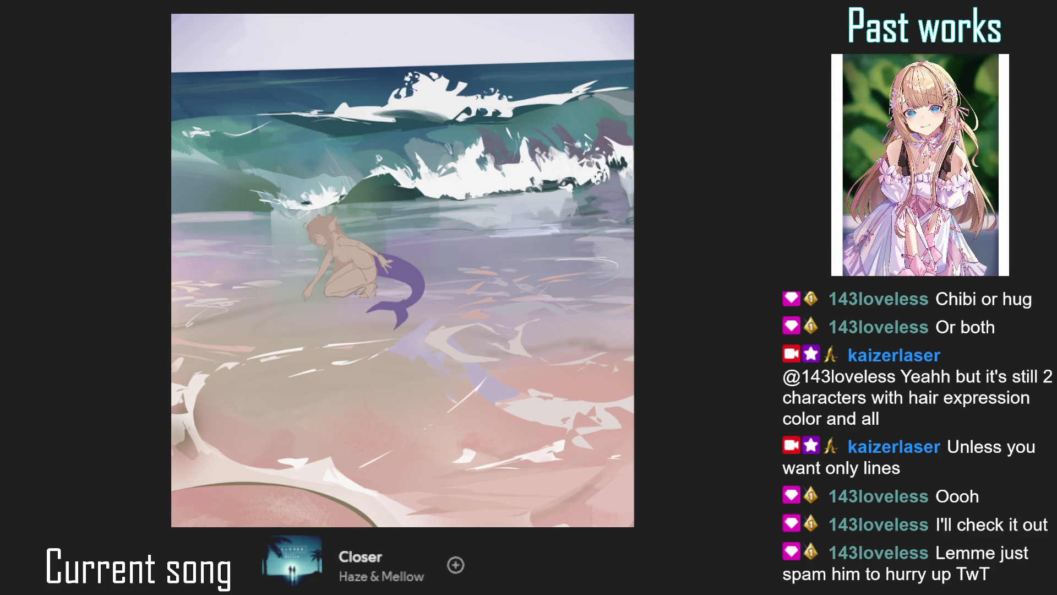
key("ctrl+0")
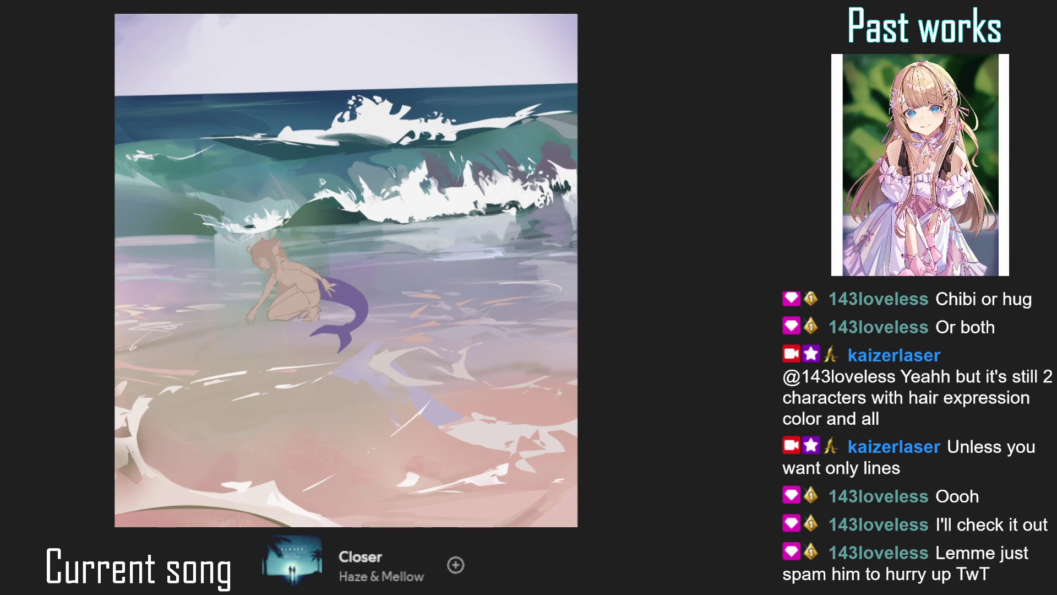
scroll(309, 275, "up", 2)
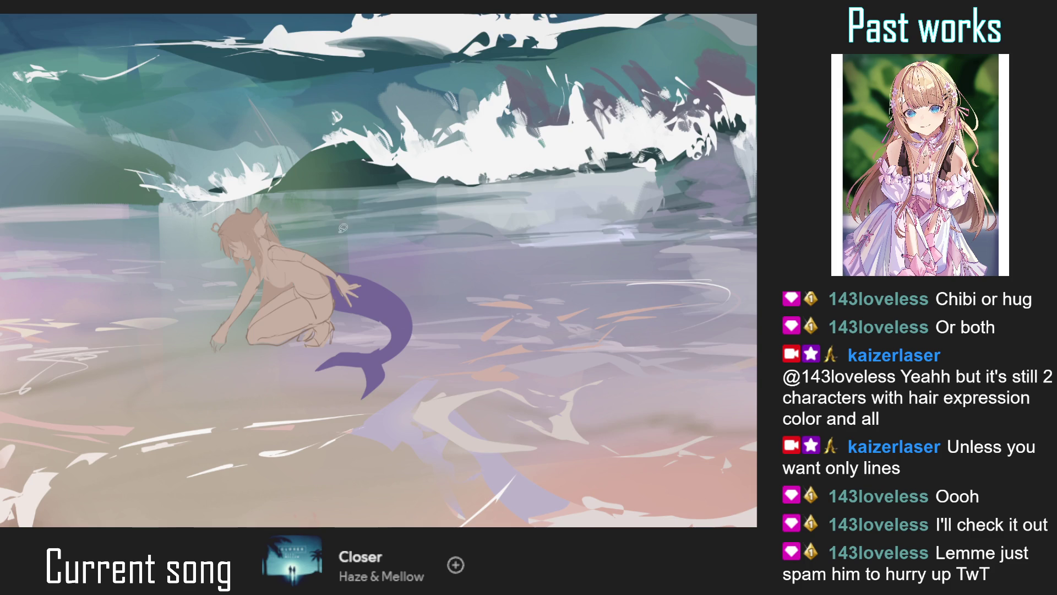
Draw the line along the mermaid's back and fill the chest strap shape with purple
scroll(308, 259, "up", 2)
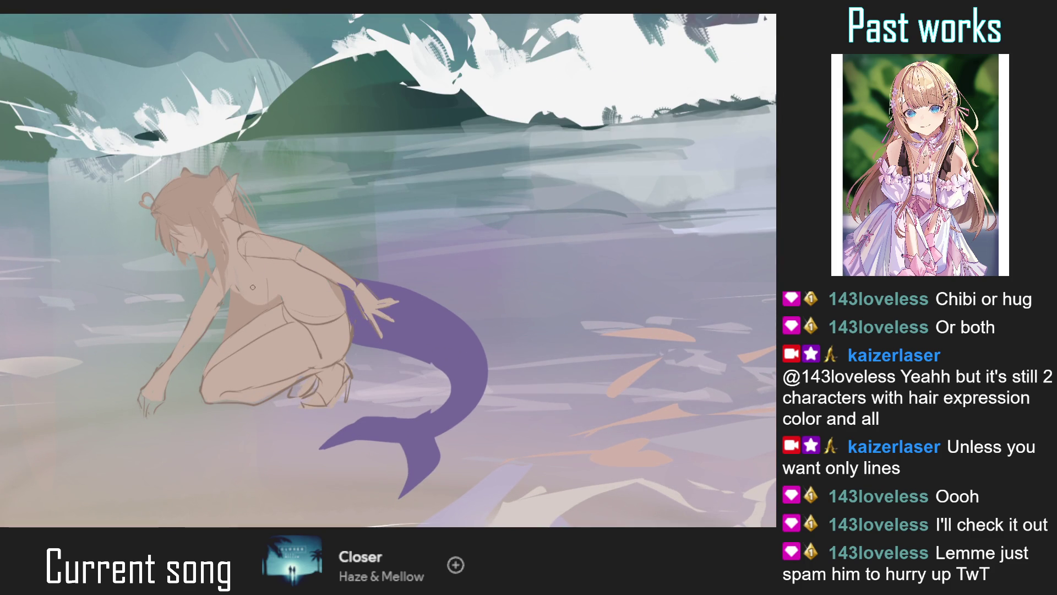
mouse_move(246, 286)
left_mouse_down()
mouse_move(242, 294)
mouse_move(293, 227)
left_mouse_up()
key("ctrl+z")
mouse_move(245, 302)
left_mouse_down()
mouse_move(292, 237)
mouse_move(304, 243)
mouse_move(254, 297)
mouse_move(278, 237)
mouse_move(296, 269)
left_mouse_up()
key("ctrl+0")
scroll(304, 256, "up", 3)
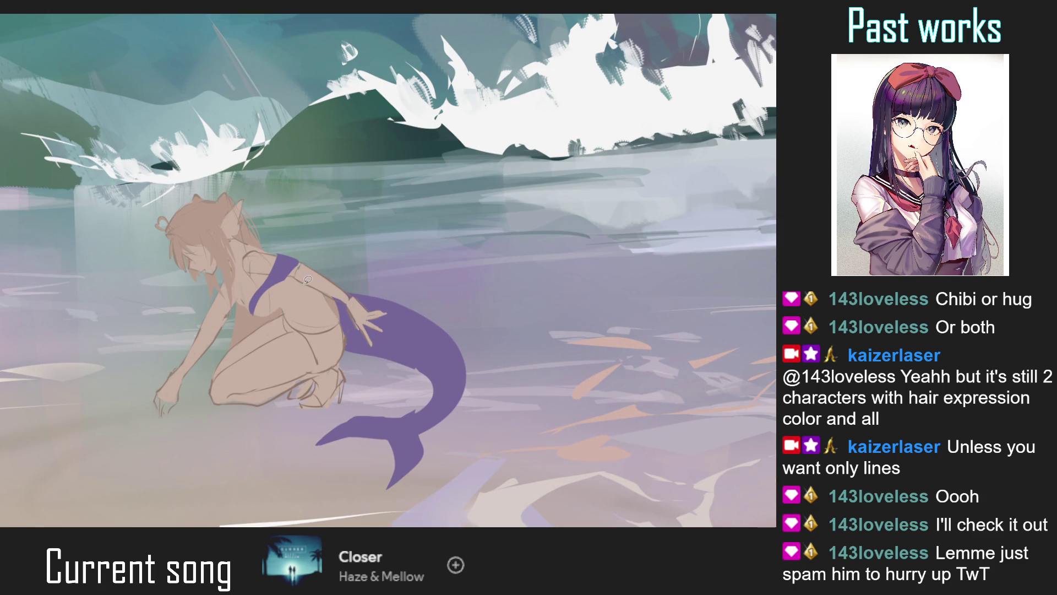
scroll(278, 258, "down", 1)
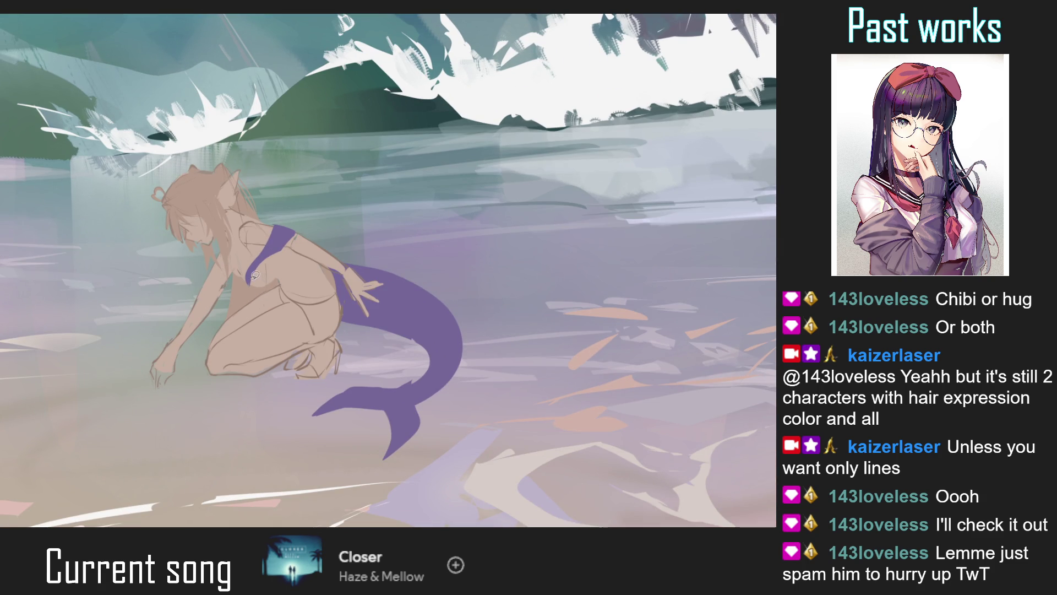
Outline the lower edge of the purple strap, undoing a stray stroke on the chest
left_click_drag(251, 283, 298, 233)
scroll(305, 224, "down", 3)
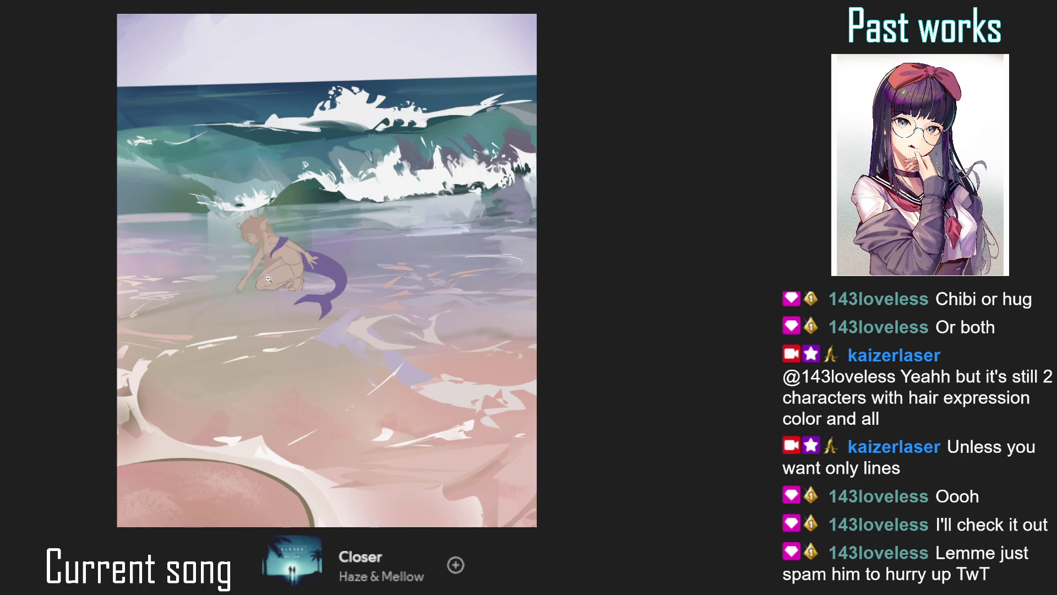
scroll(269, 220, "up", 1)
scroll(263, 217, "up", 2)
scroll(262, 258, "up", 2)
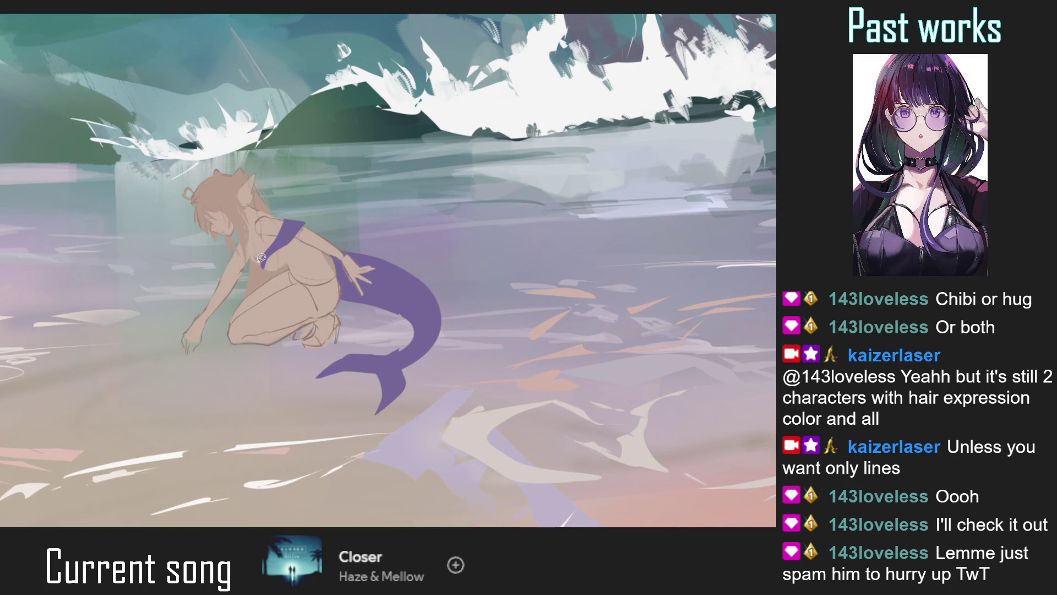
left_click_drag(254, 255, 249, 243)
key("ctrl+0")
scroll(250, 241, "up", 4)
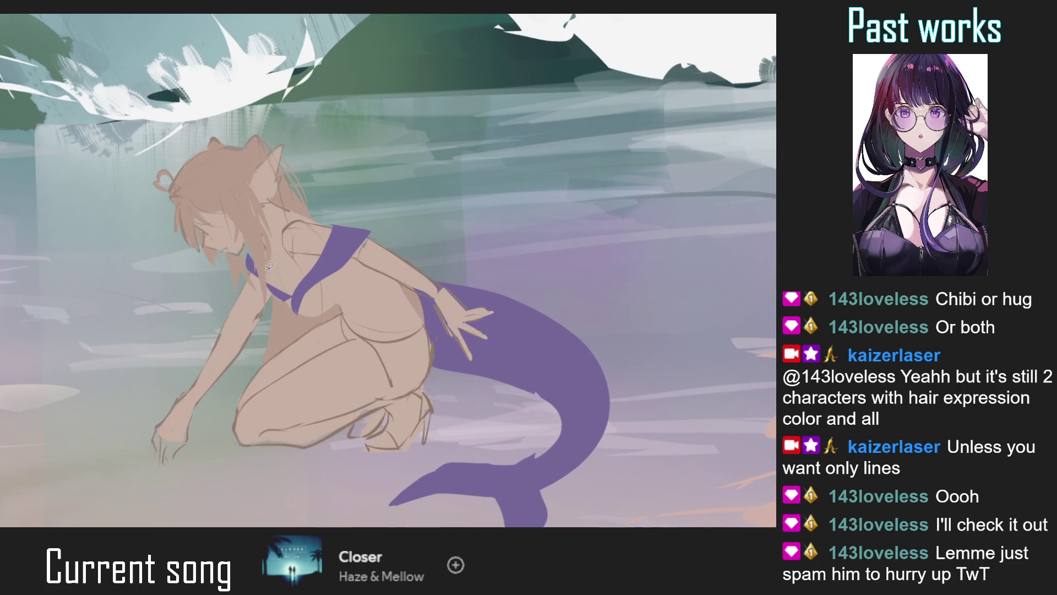
key("ctrl+z")
Trace the halter strap around the neck and draw the waistline across the hip
left_click_drag(280, 275, 267, 279)
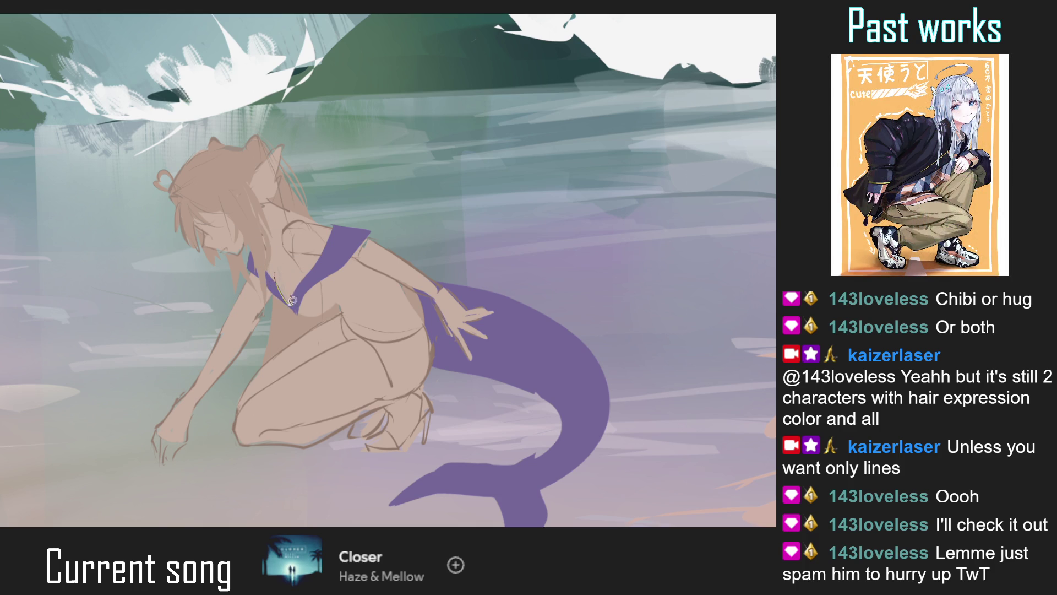
key("ctrl+0")
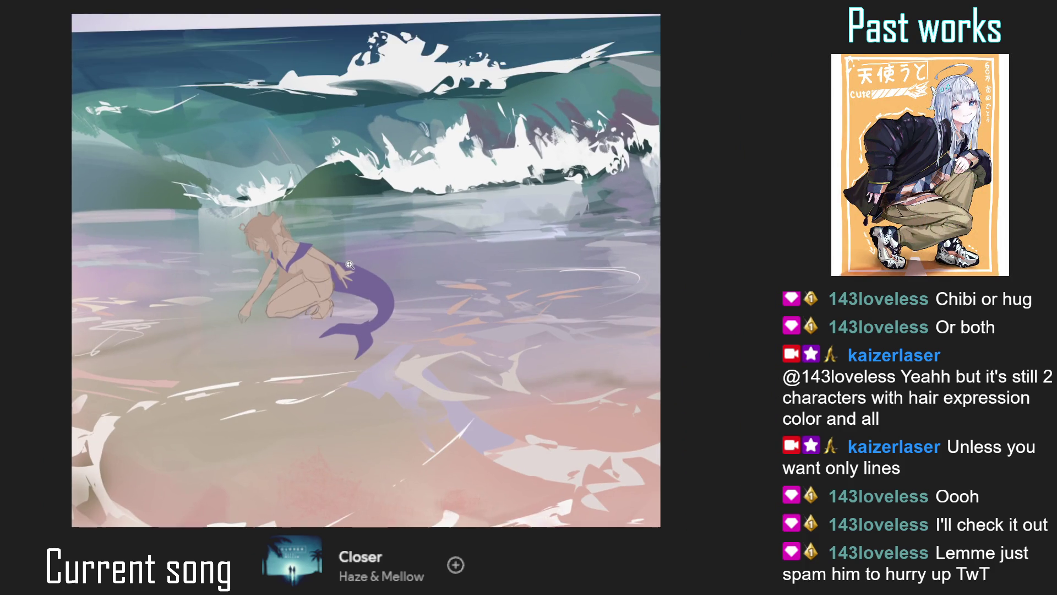
scroll(332, 268, "up", 2)
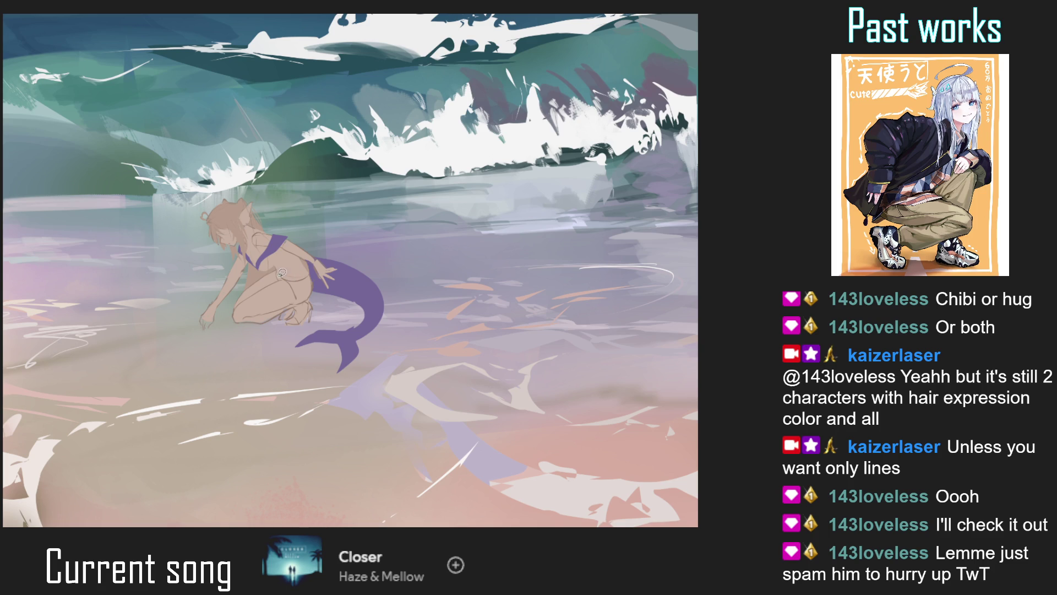
left_click_drag(276, 270, 303, 293)
Fill the mermaid's hip area with purple and check the composition mirrored
key("ctrl+0")
left_click(304, 266)
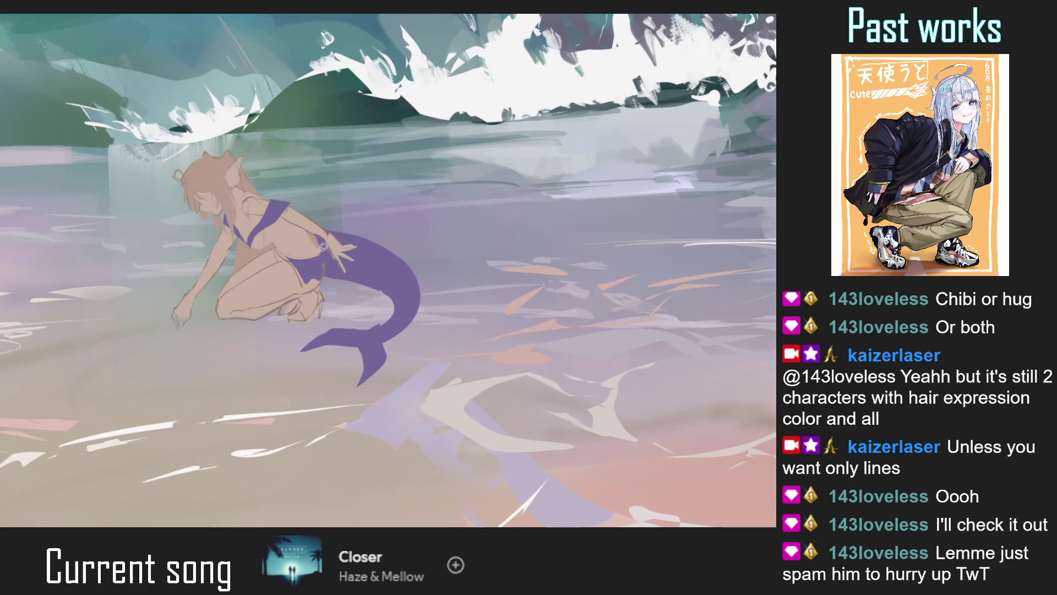
left_click(296, 263)
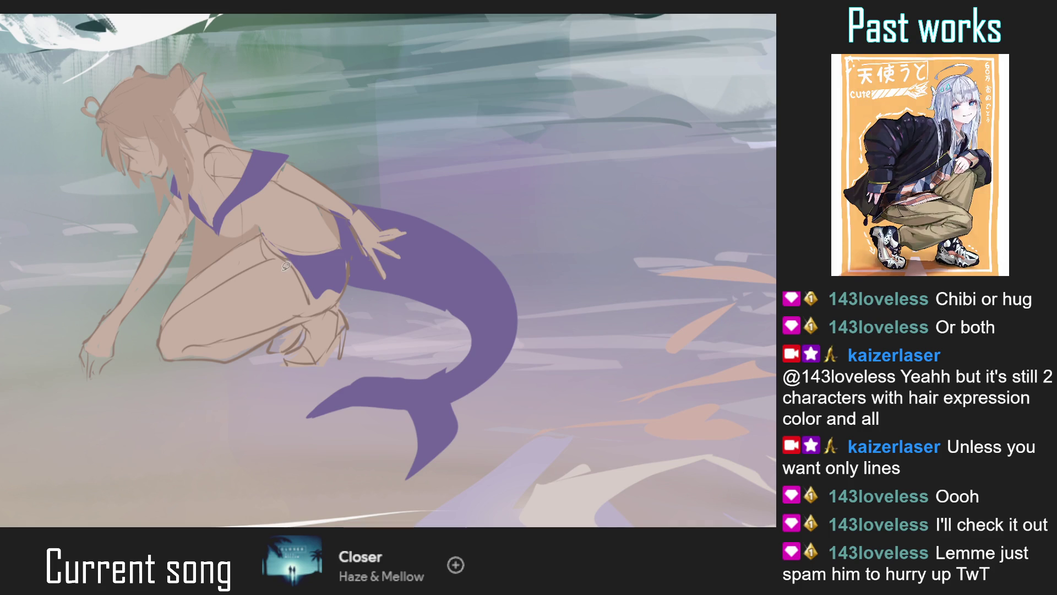
left_click_drag(289, 298, 343, 259)
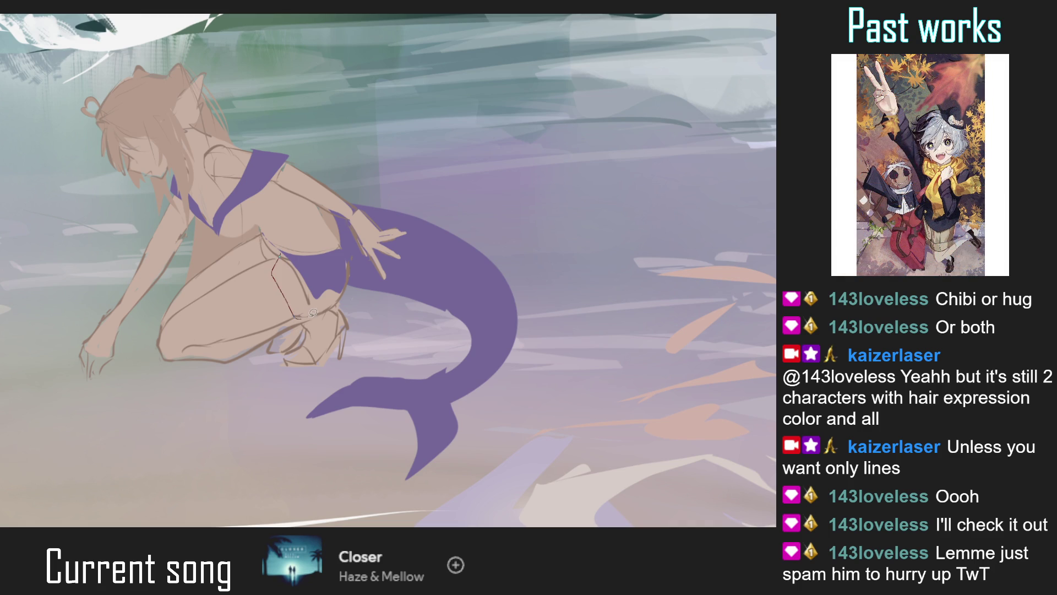
key("ctrl+0")
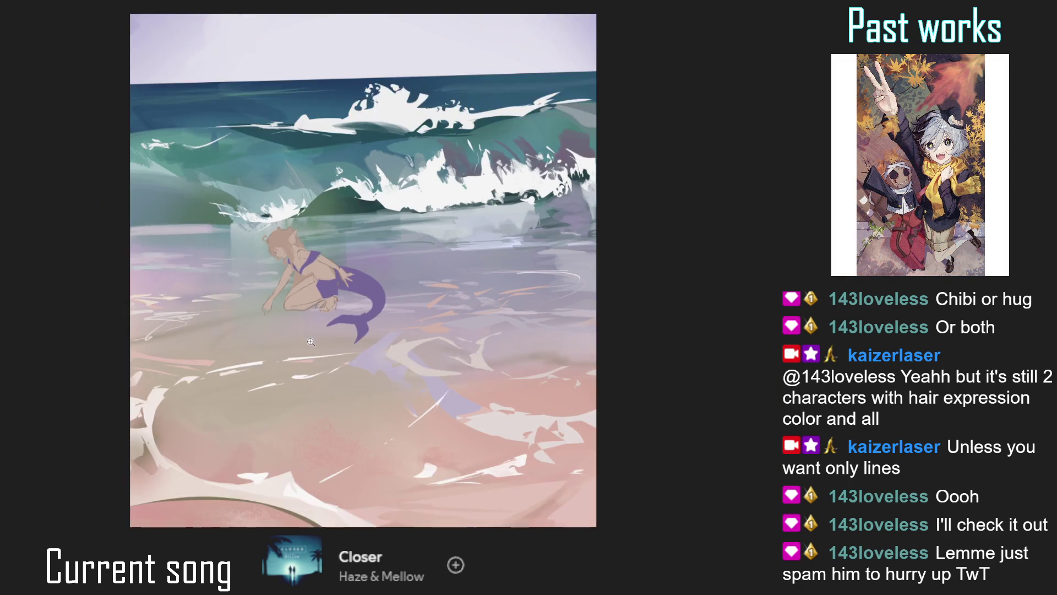
key("h")
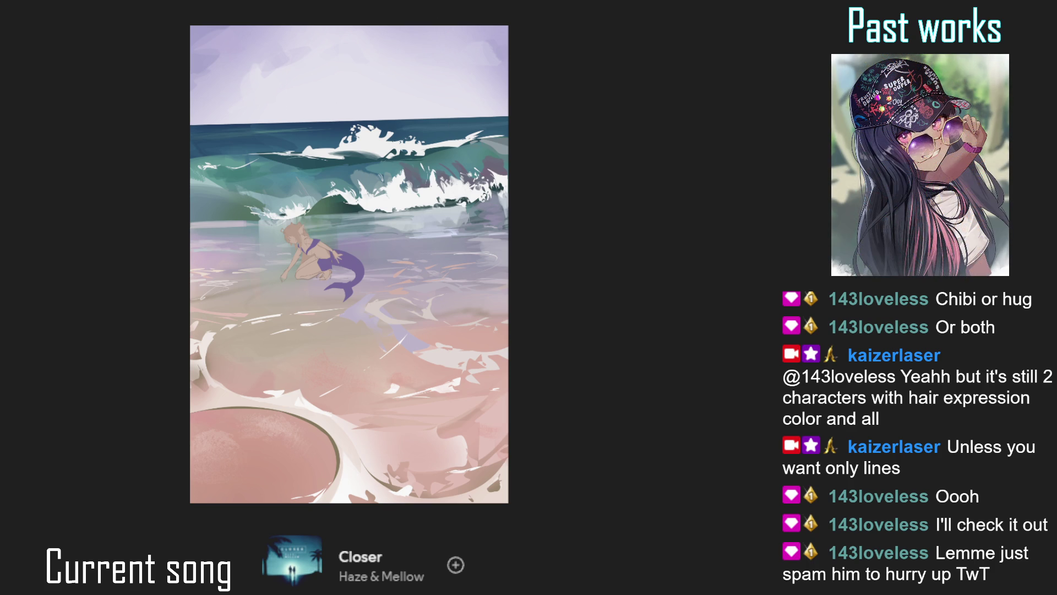
Extend the purple skirt at the hip with a ragged edge, then check it mirrored
left_click_drag(323, 215, 335, 247)
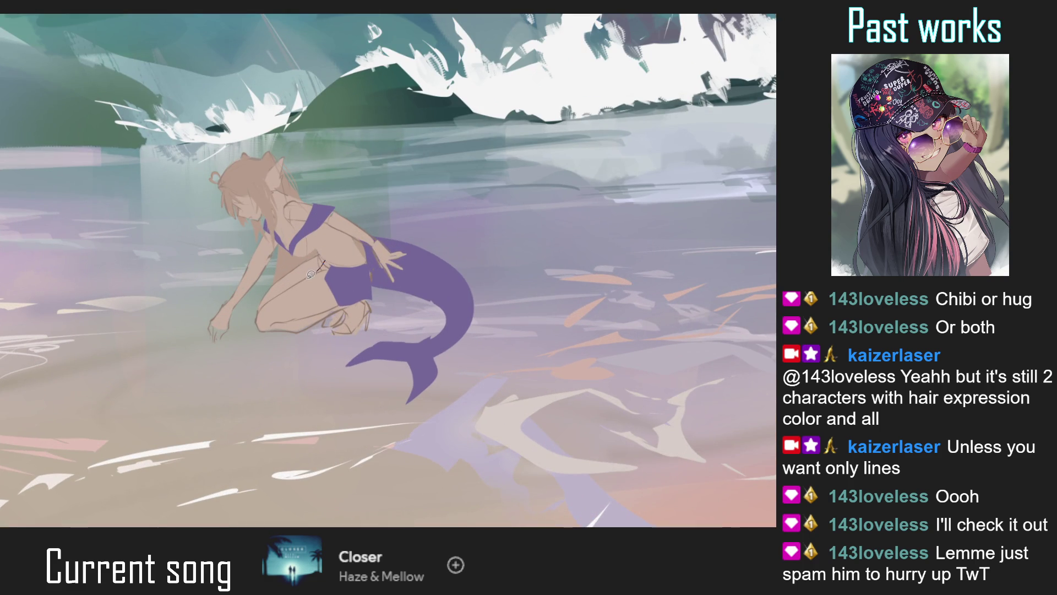
left_click_drag(339, 265, 338, 262)
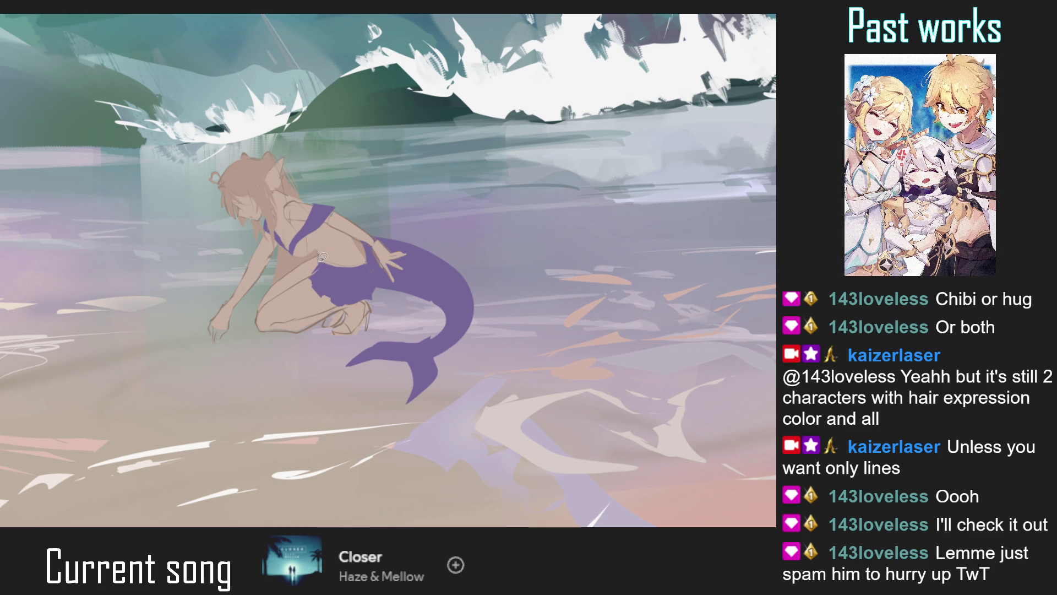
mouse_move(300, 262)
left_mouse_down()
mouse_move(321, 246)
mouse_move(327, 259)
left_mouse_up()
key("ctrl+0")
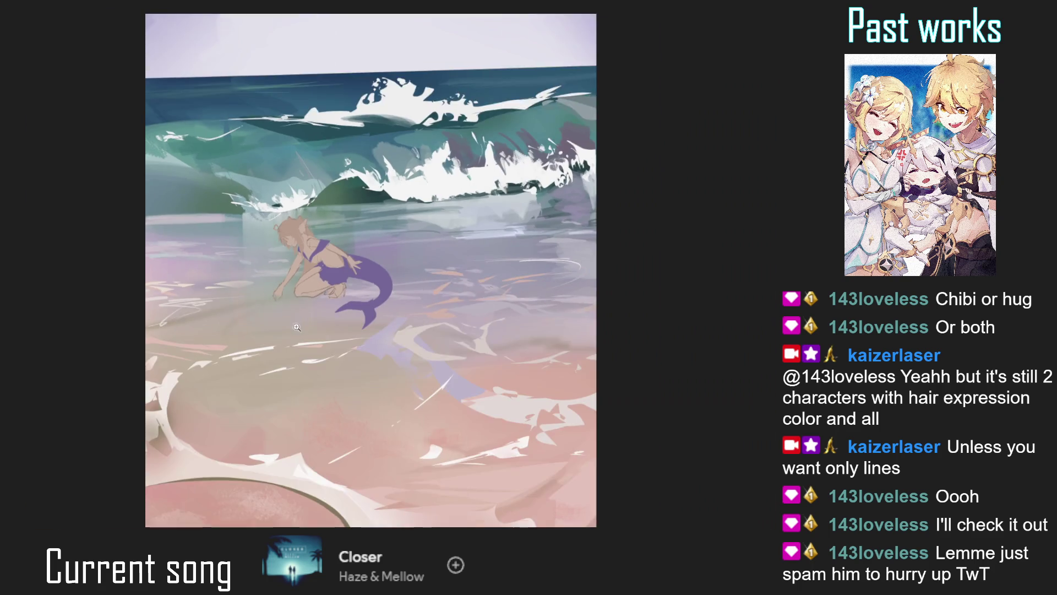
key("m")
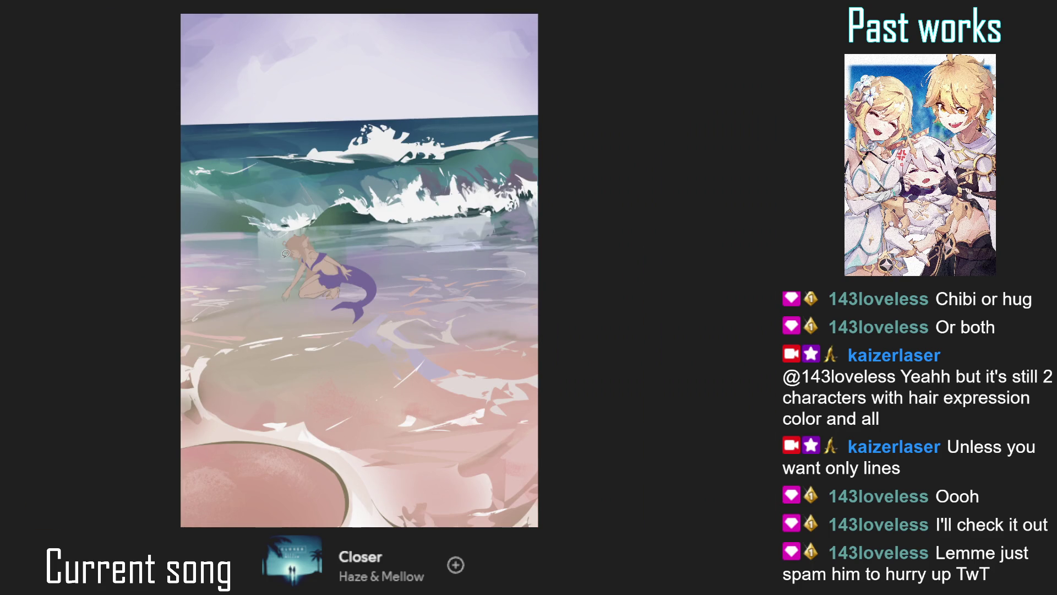
scroll(314, 290, "up", 3)
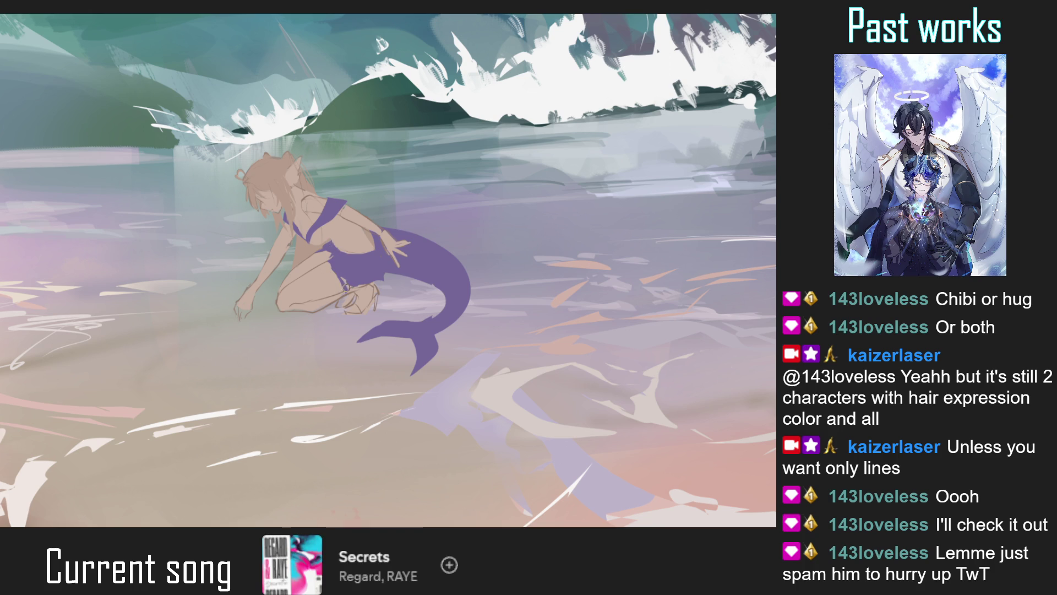
Paint a first purple strap stroke across the thigh and refine its lower end near the knee
scroll(346, 287, "up", 1)
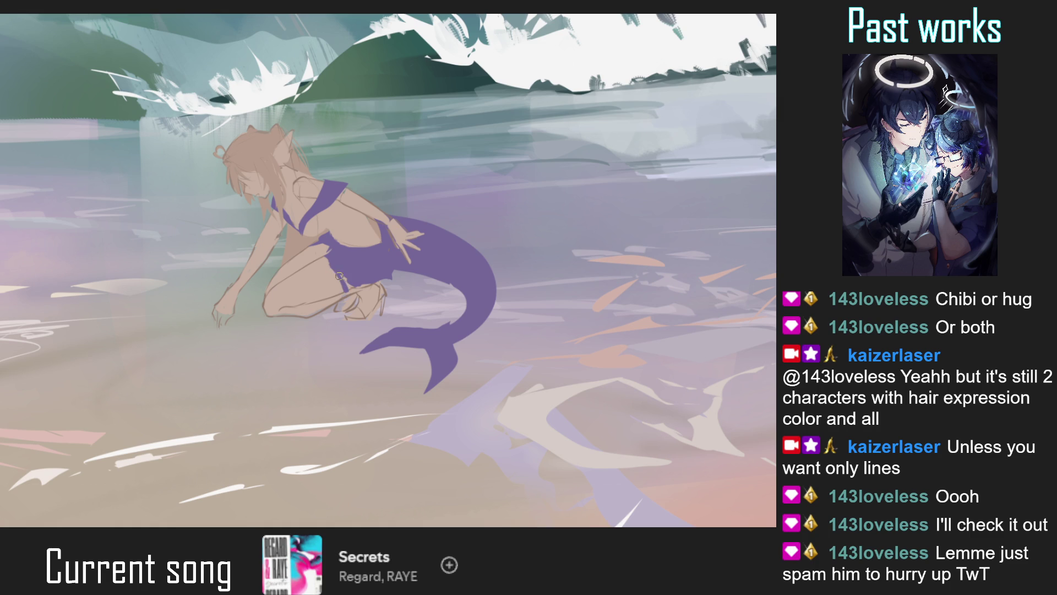
left_click_drag(348, 298, 322, 258)
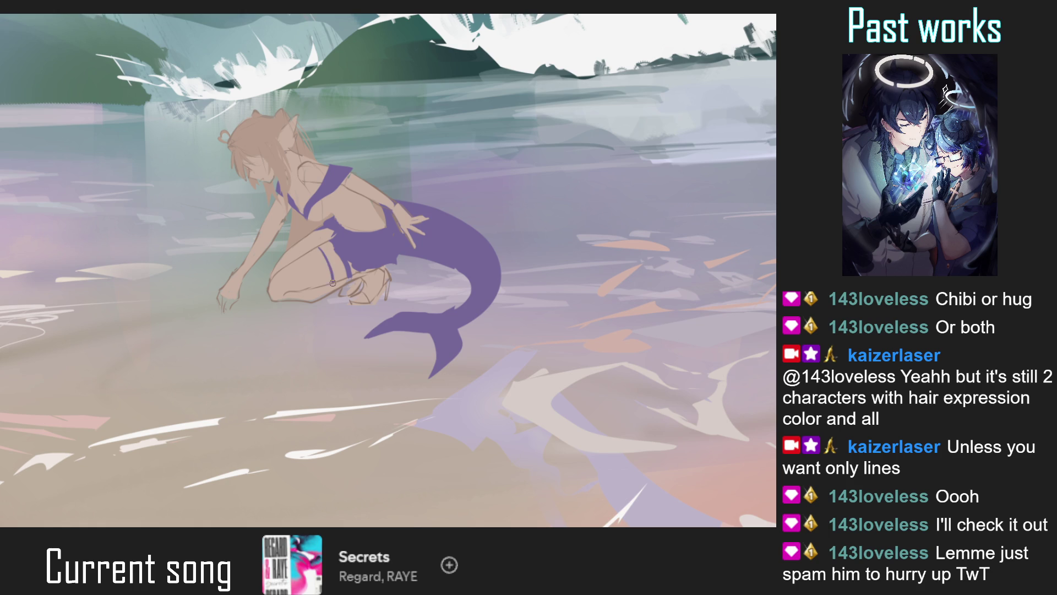
left_click_drag(320, 248, 337, 282)
key("ctrl+0")
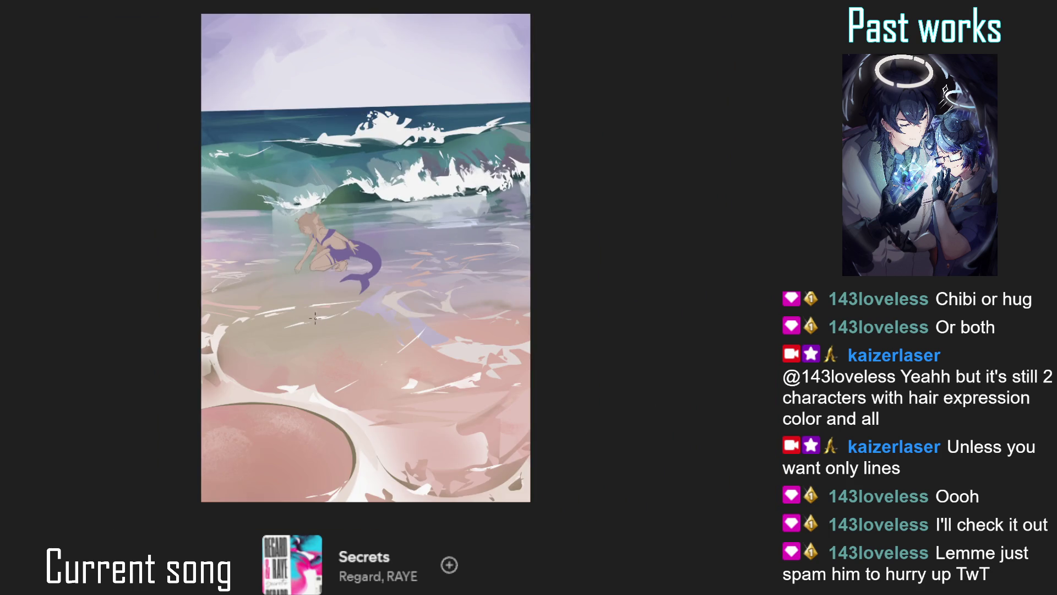
scroll(490, 265, "up", 2)
key("h")
scroll(490, 265, "up", 2)
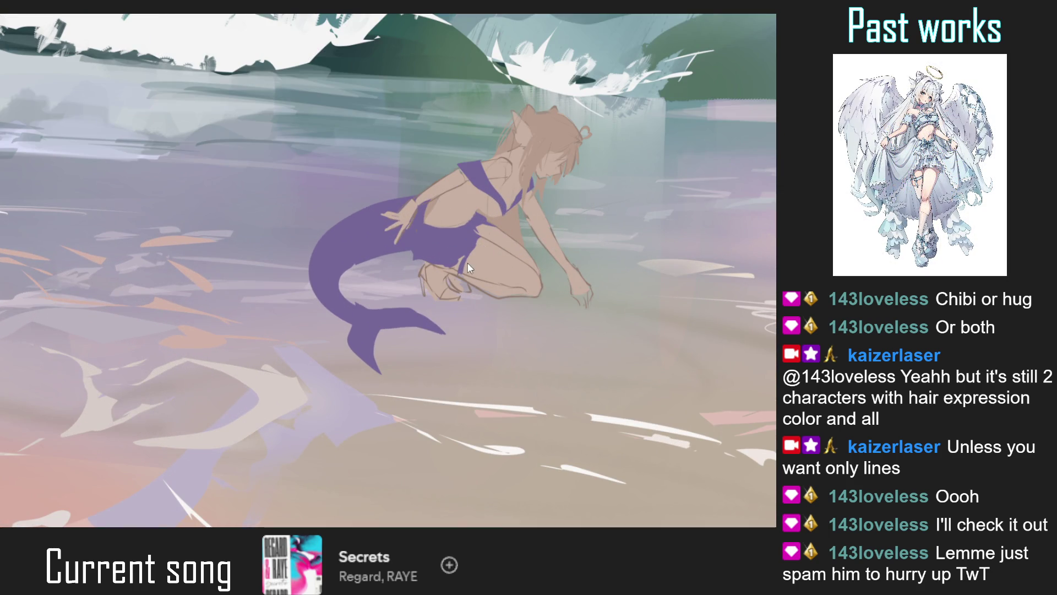
scroll(467, 263, "up", 2)
mouse_move(455, 285)
left_mouse_down()
mouse_move(465, 278)
mouse_move(453, 283)
left_mouse_up()
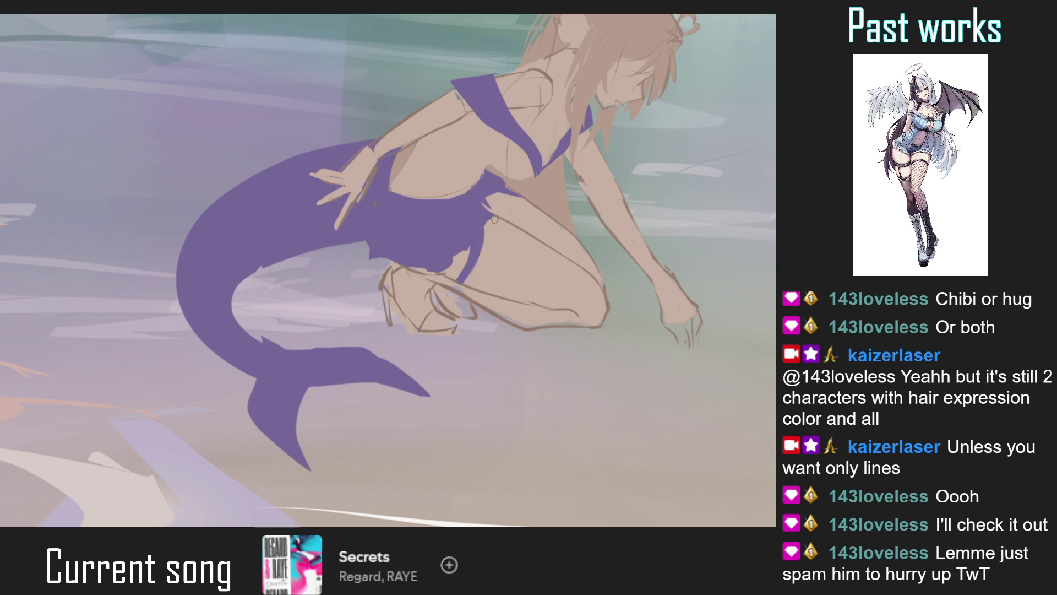
Check the whole composition mirrored, then restore normal orientation and close in on the thigh
key("ctrl+0")
scroll(329, 228, "up", 3)
key("ctrl+0")
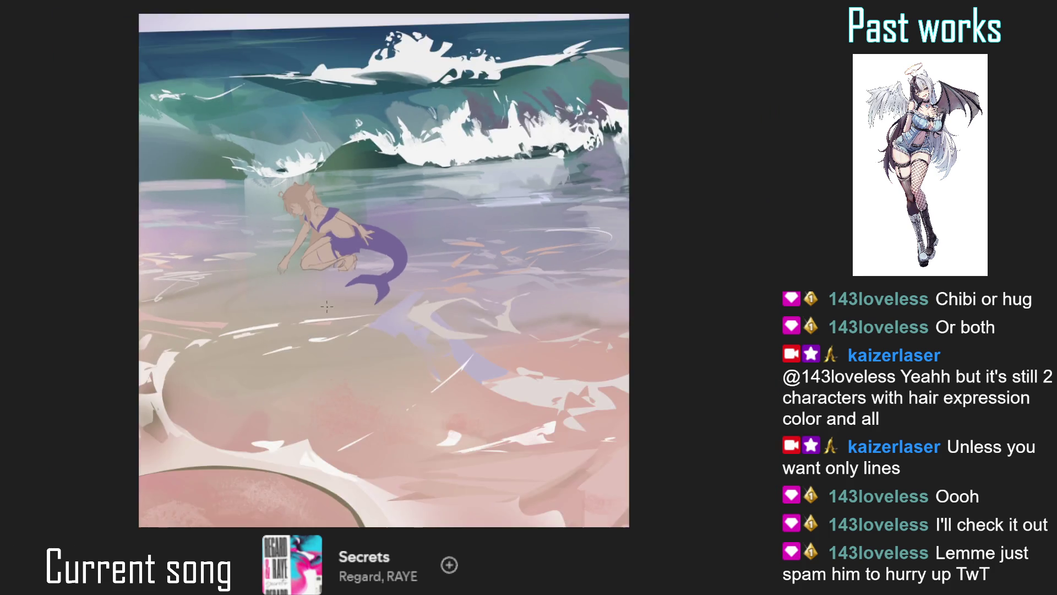
key("m")
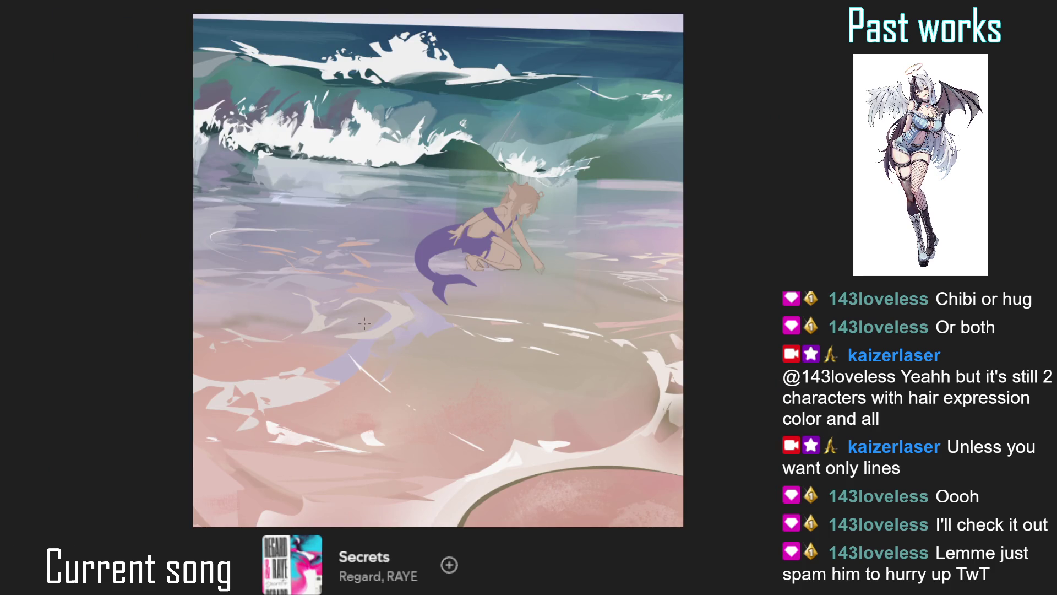
key("m")
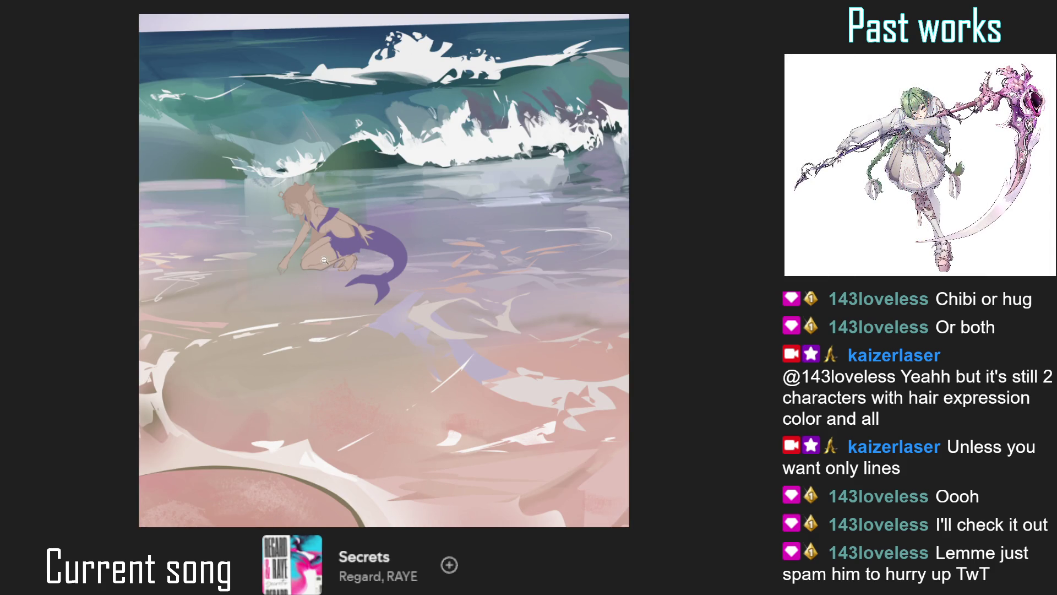
scroll(323, 257, "up", 5)
left_click_drag(311, 260, 288, 264)
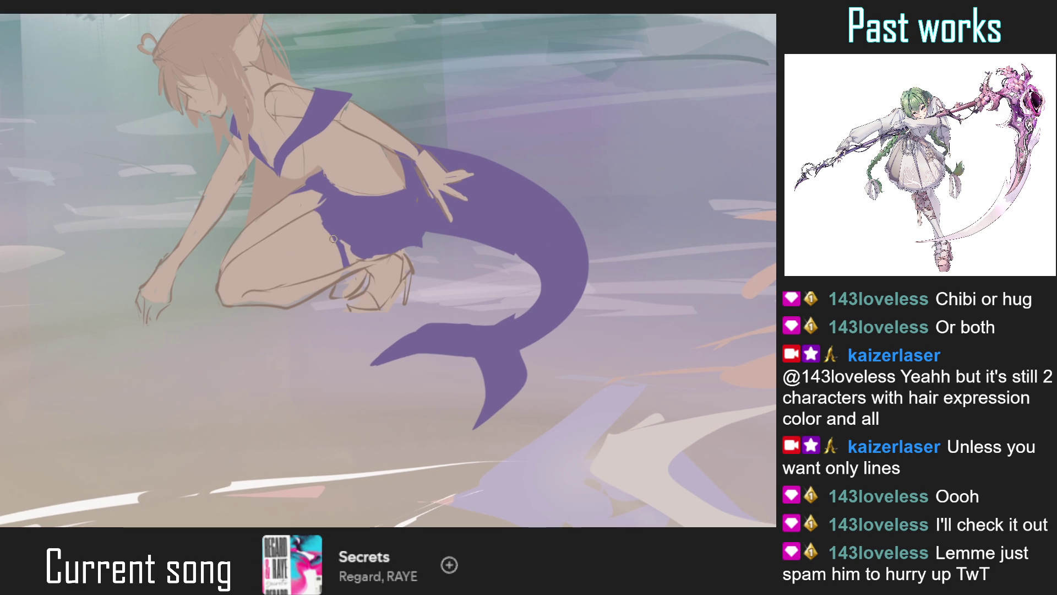
Redraw the thin purple thigh strap after undoing a misplaced stroke, then thicken and reshape it
left_click_drag(297, 220, 320, 276)
key("ctrl+z")
left_click_drag(297, 218, 323, 278)
mouse_move(299, 220)
left_mouse_down()
mouse_move(321, 264)
mouse_move(322, 254)
left_mouse_up()
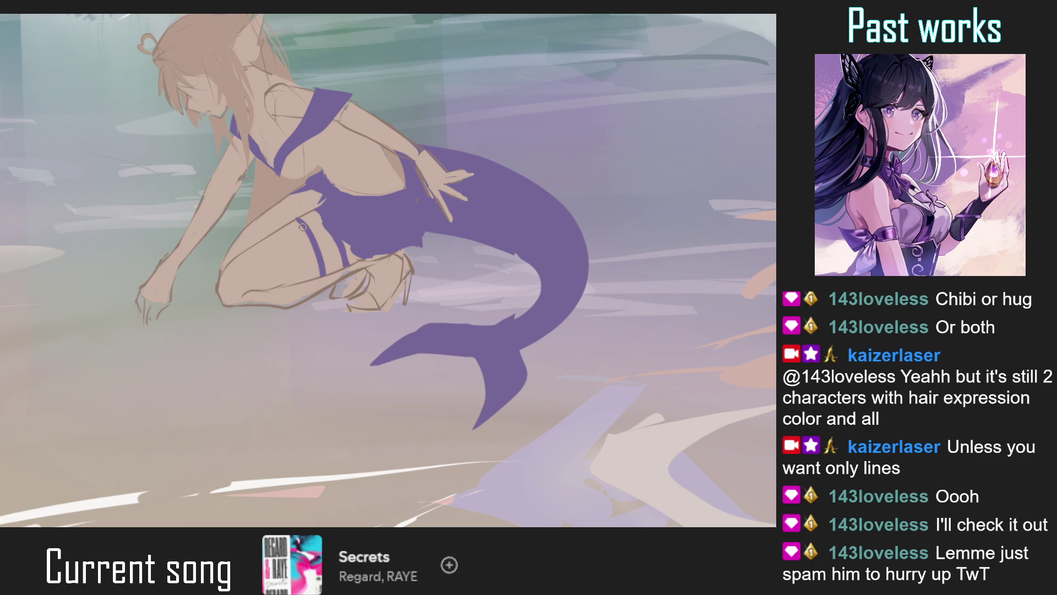
mouse_move(298, 219)
left_mouse_down()
mouse_move(307, 239)
mouse_move(298, 220)
left_mouse_up()
key("ctrl+0")
Review the mirrored, fitted composition, then zoom back in and lay a stroke along the reaching arm
key("h")
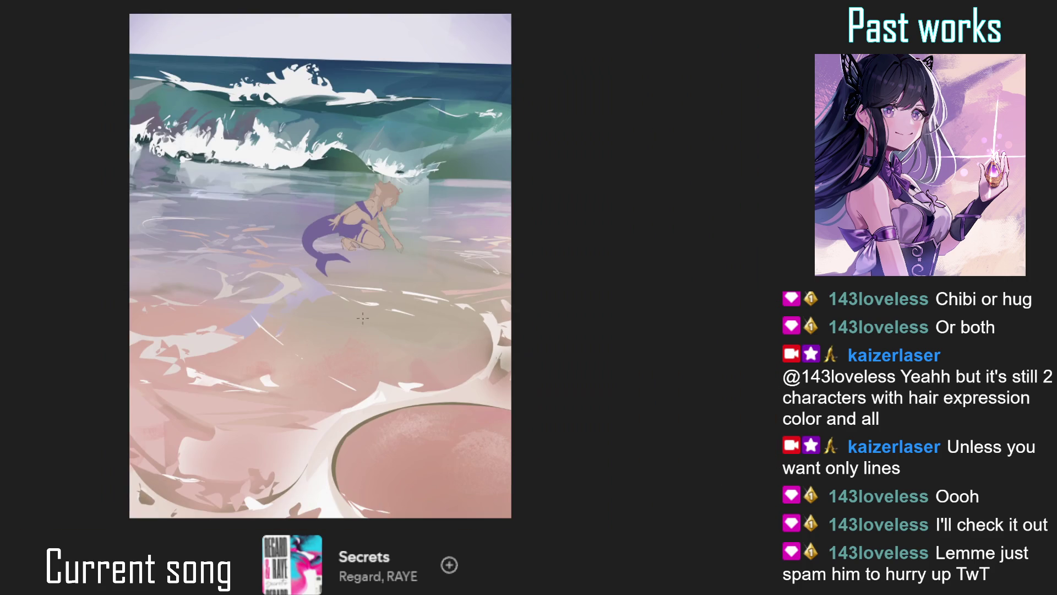
key("ctrl+1")
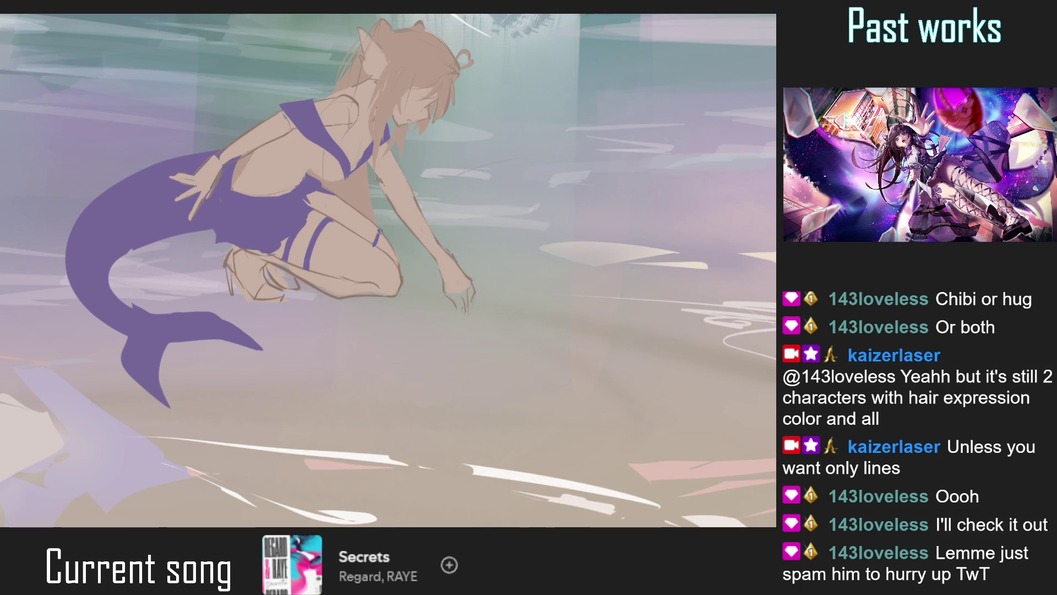
key("ctrl+0")
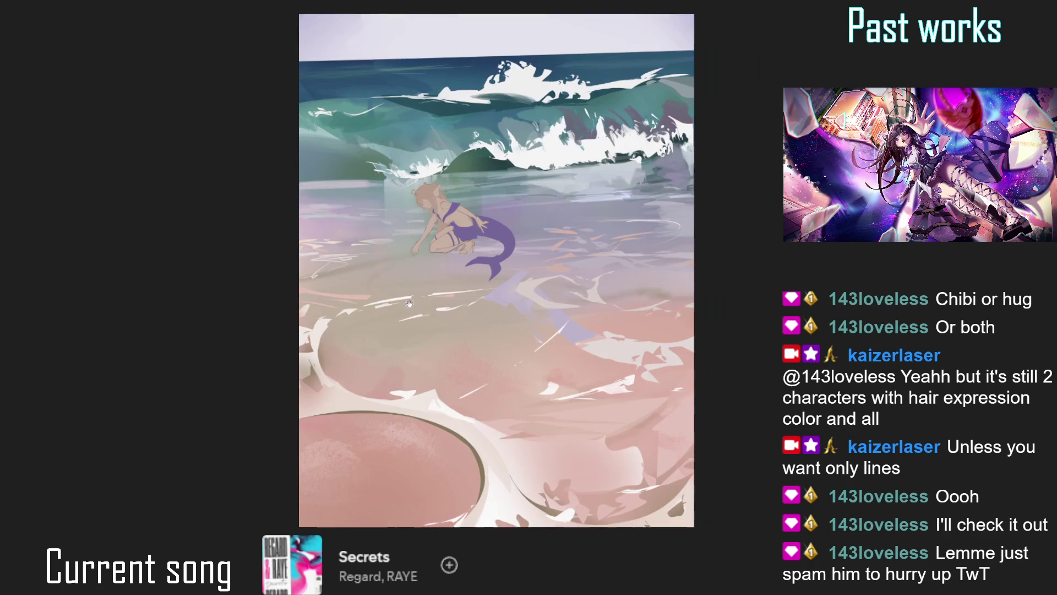
scroll(322, 268, "down", 2)
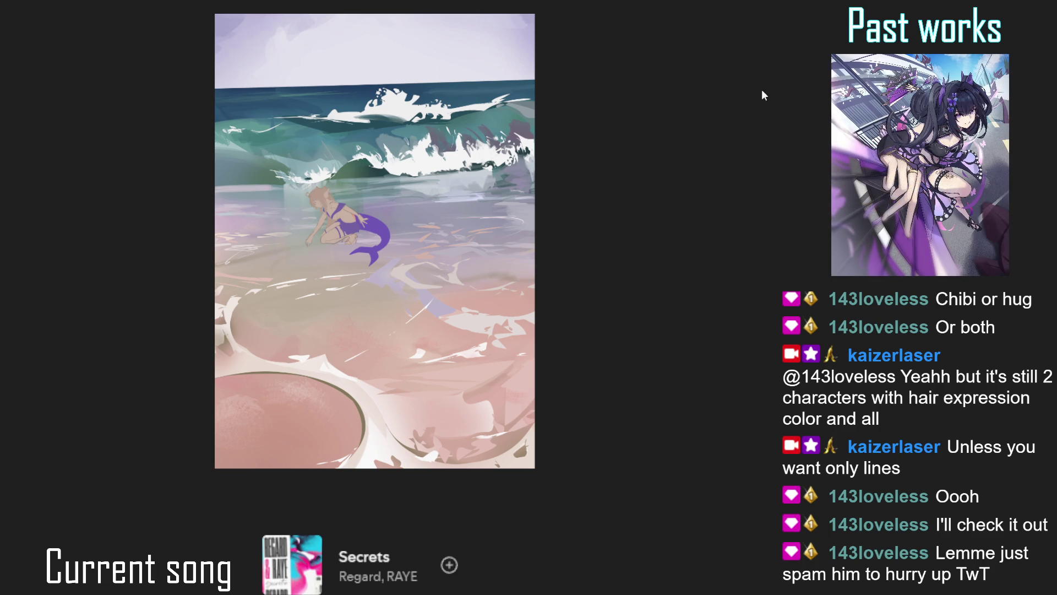
scroll(408, 191, "up", 2)
scroll(334, 202, "up", 1)
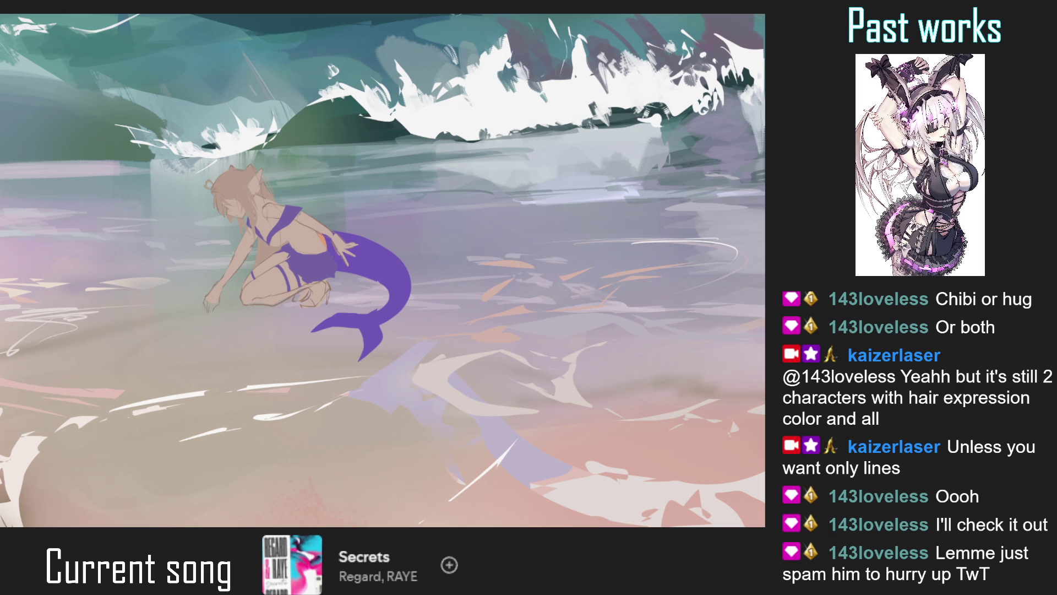
scroll(240, 271, "up", 3)
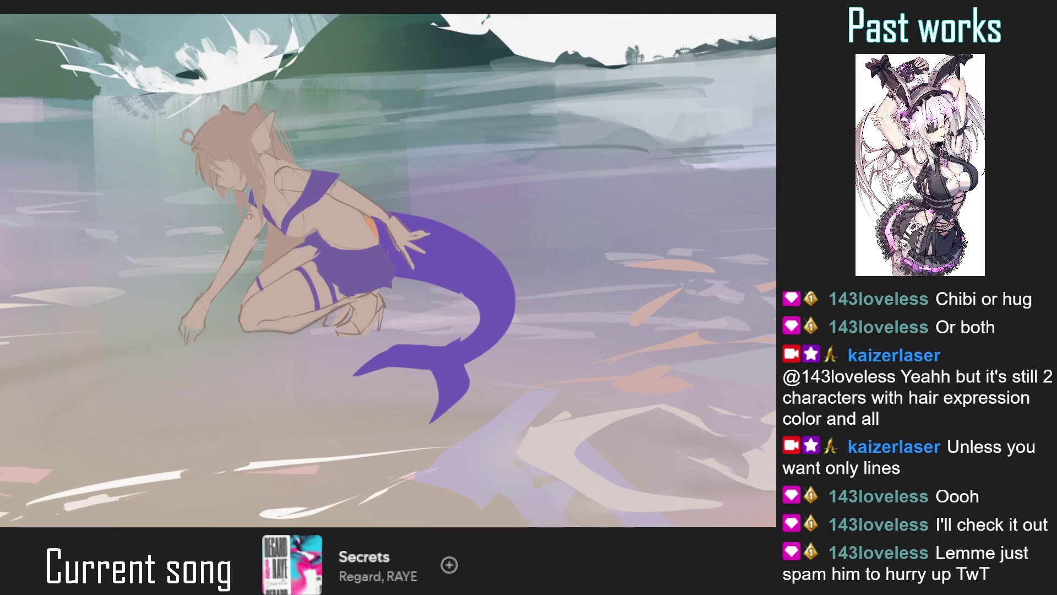
left_click_drag(239, 228, 212, 283)
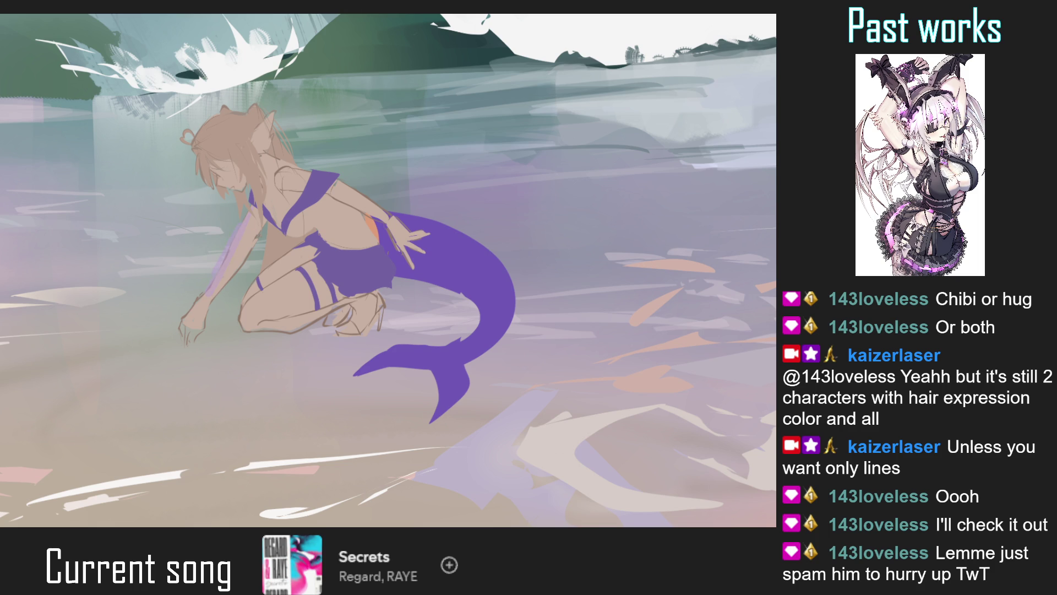
Frame the reaching arm and resize the brush up, then back down to a small size
mouse_move(203, 298)
left_mouse_down()
mouse_move(194, 323)
mouse_move(209, 317)
mouse_move(204, 323)
mouse_move(241, 256)
mouse_move(224, 296)
mouse_move(256, 254)
left_mouse_up()
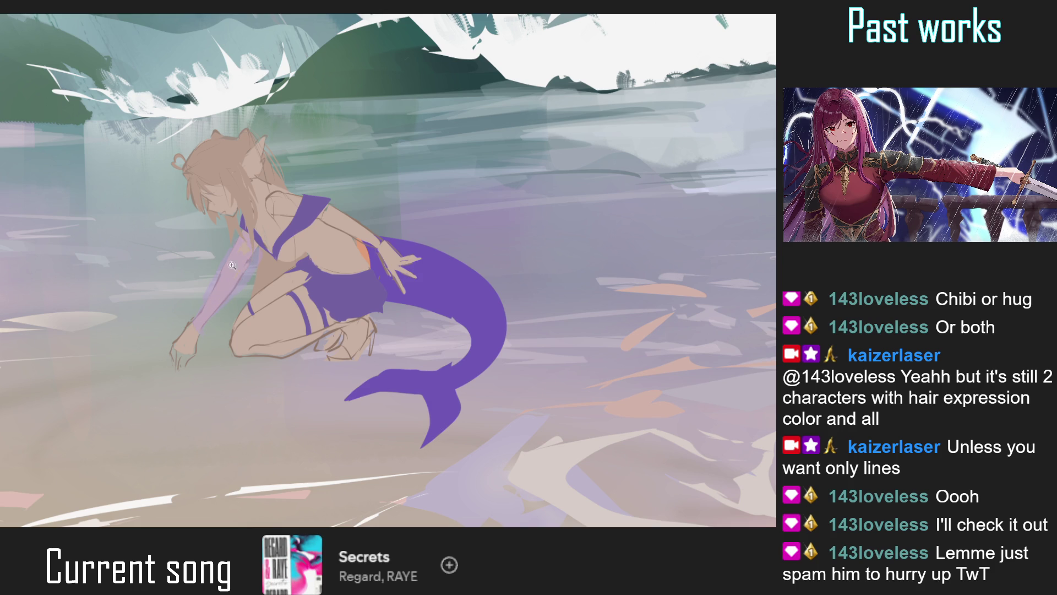
scroll(223, 283, "down", 10)
scroll(228, 303, "up", 3)
scroll(224, 289, "up", 3)
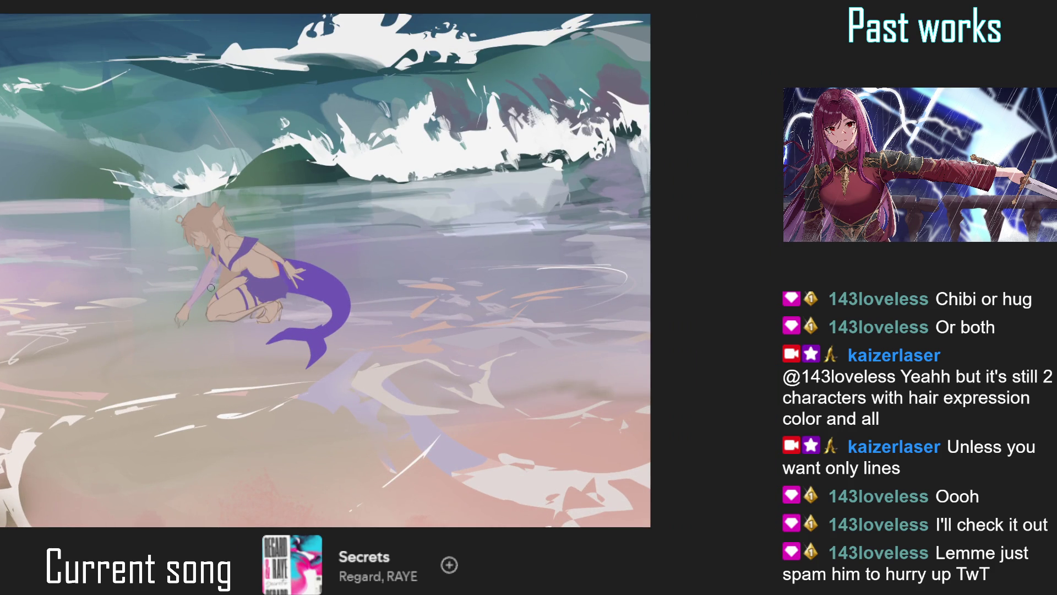
left_click_drag(252, 227, 219, 257)
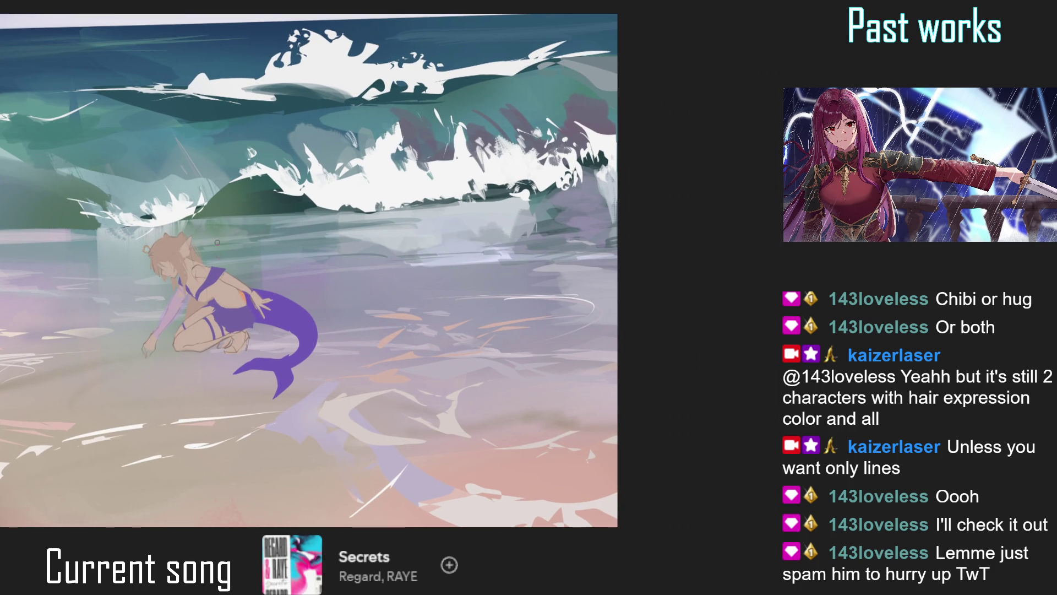
key("bracketright")
key("bracketleft")
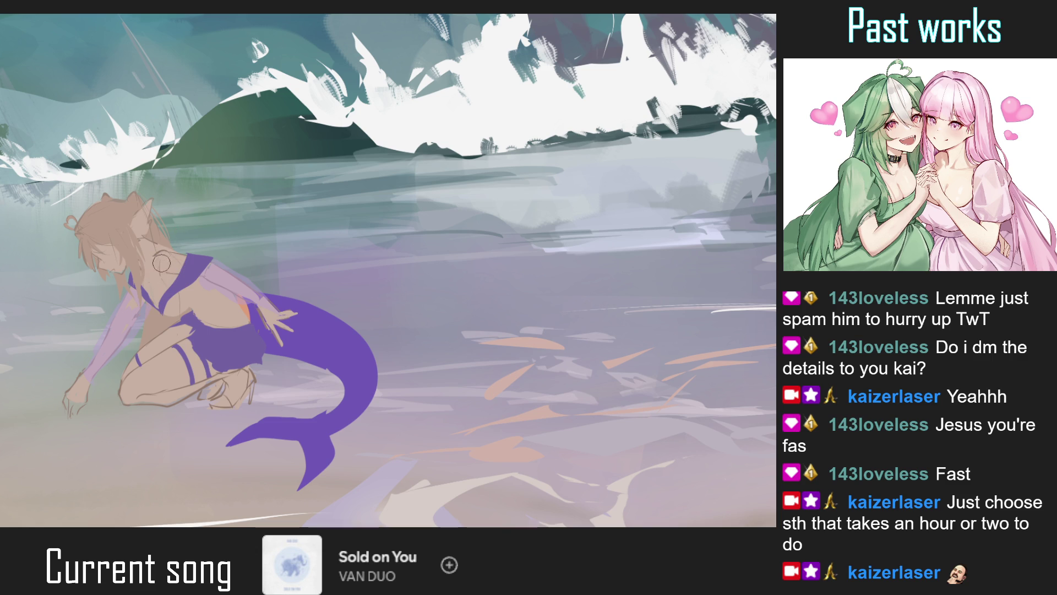
scroll(165, 282, "down", 5)
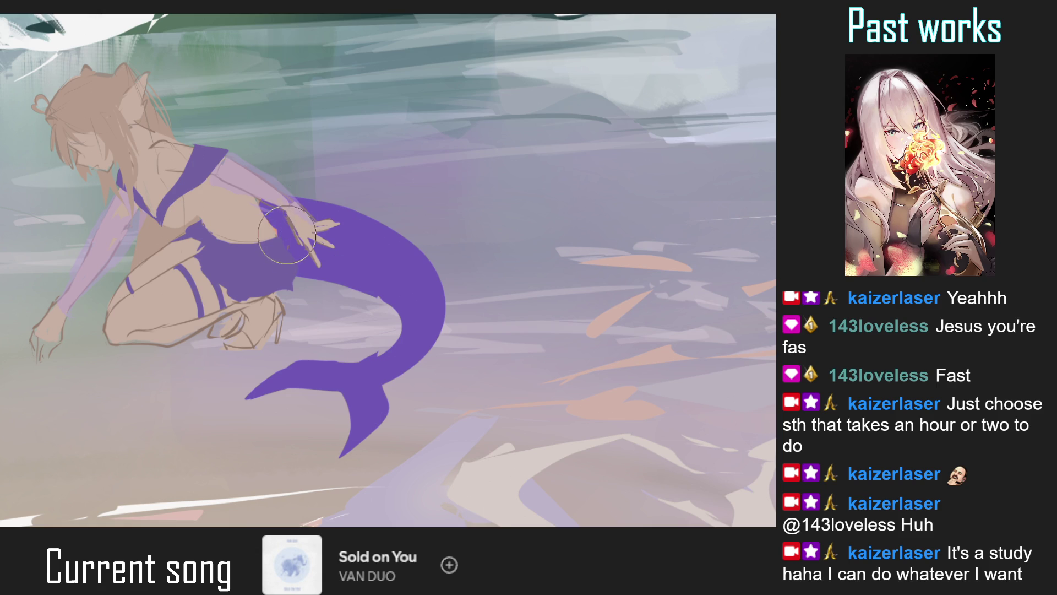
key("ctrl+0")
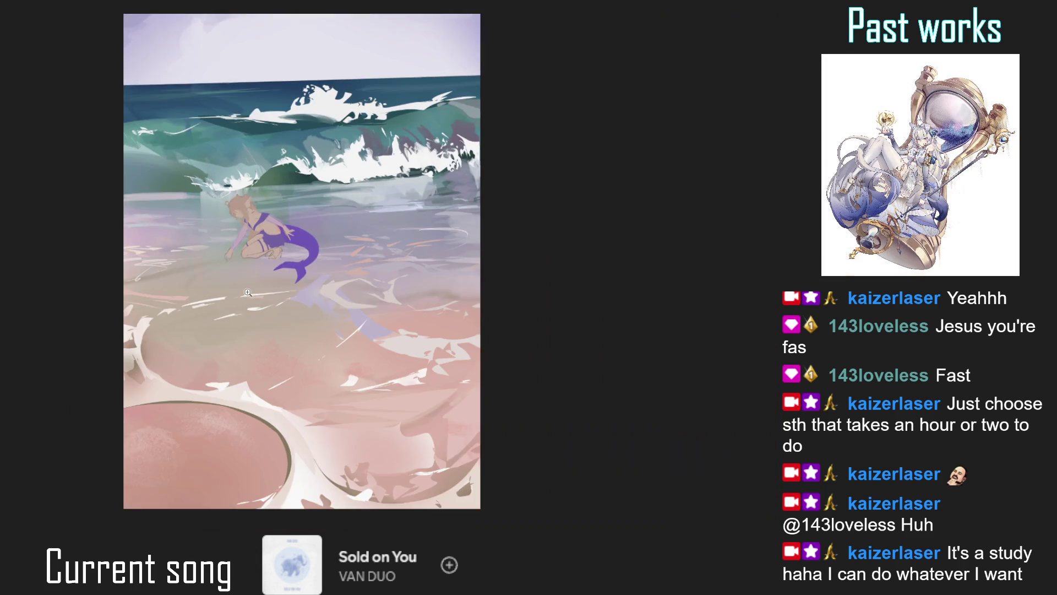
left_click(314, 195)
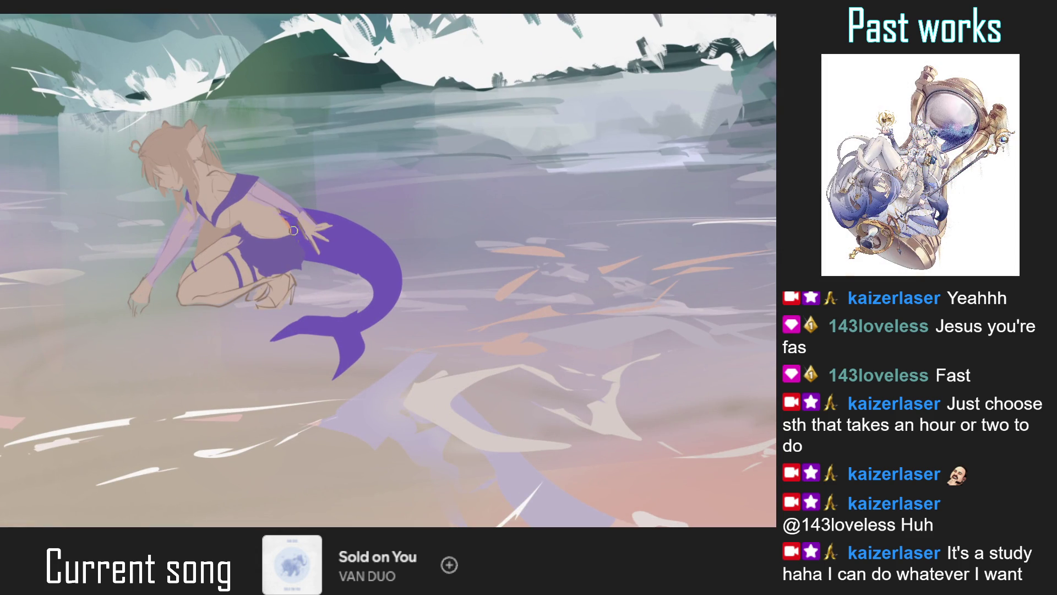
key("ctrl+0")
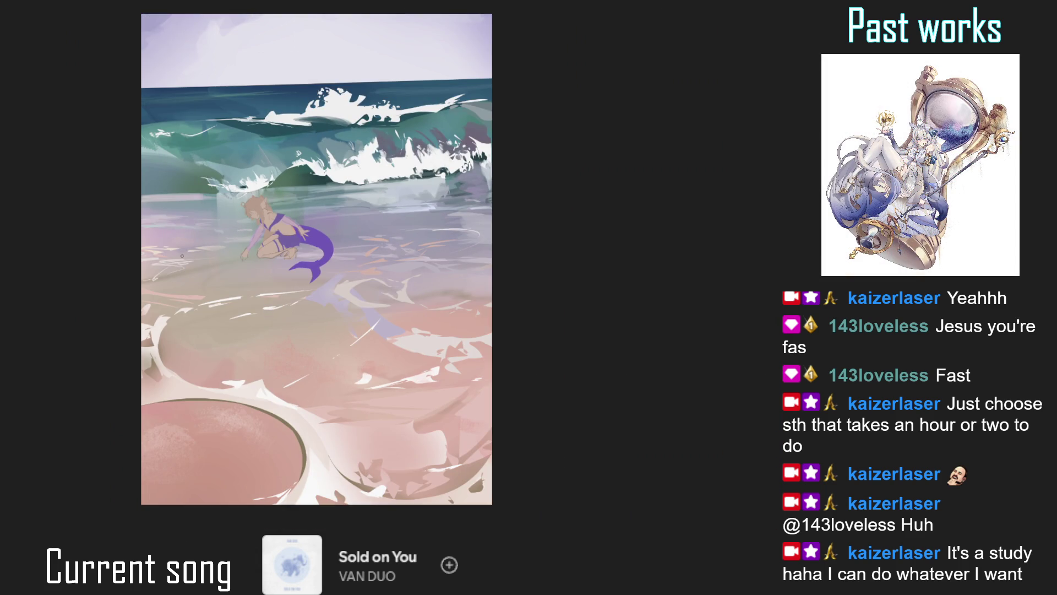
key("m")
key("m")
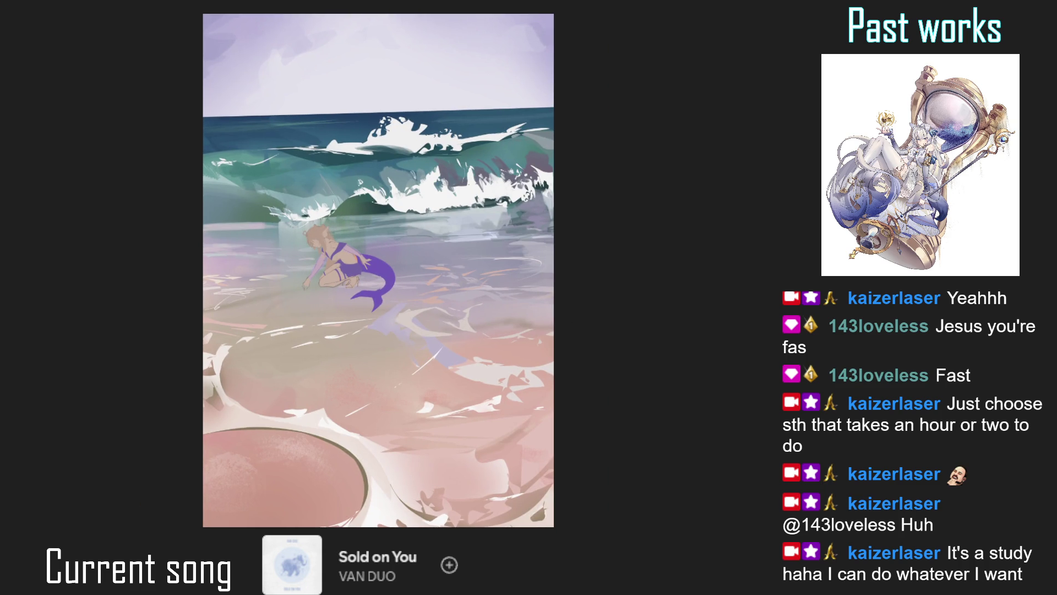
scroll(279, 229, "up", 5)
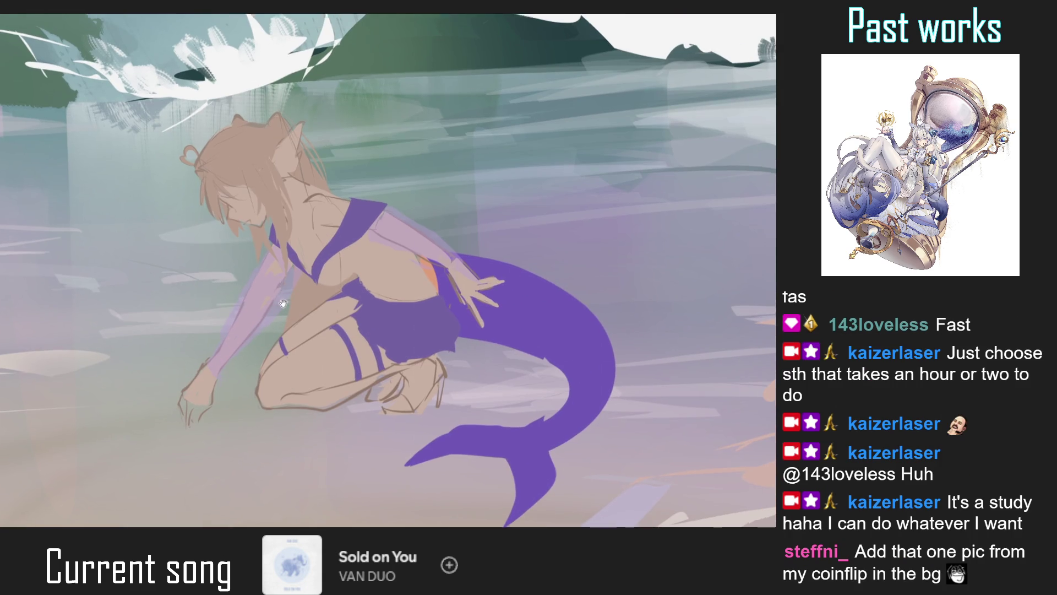
Darken the edge of the raised upper arm with thin darker lines
left_click_drag(289, 294, 288, 264)
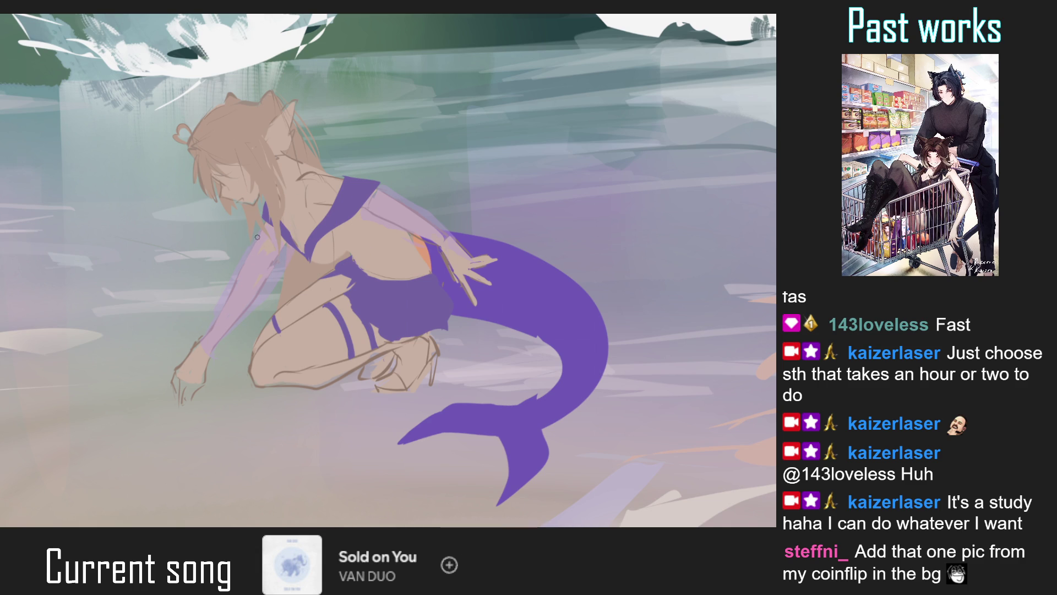
key("ctrl+minus")
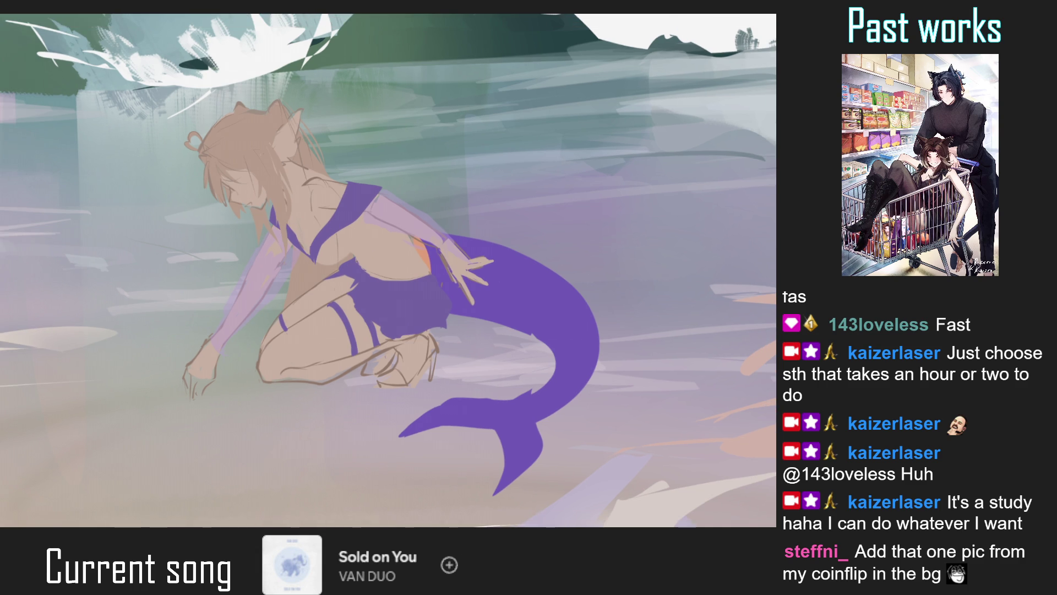
mouse_move(246, 199)
left_mouse_down()
mouse_move(234, 219)
mouse_move(235, 300)
left_mouse_up()
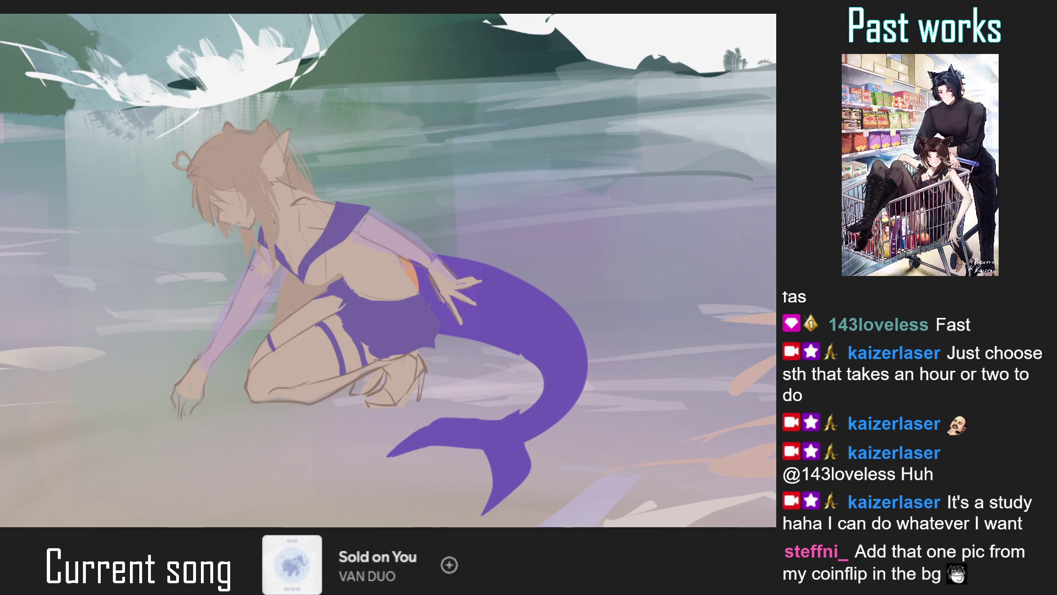
left_click_drag(257, 248, 212, 332)
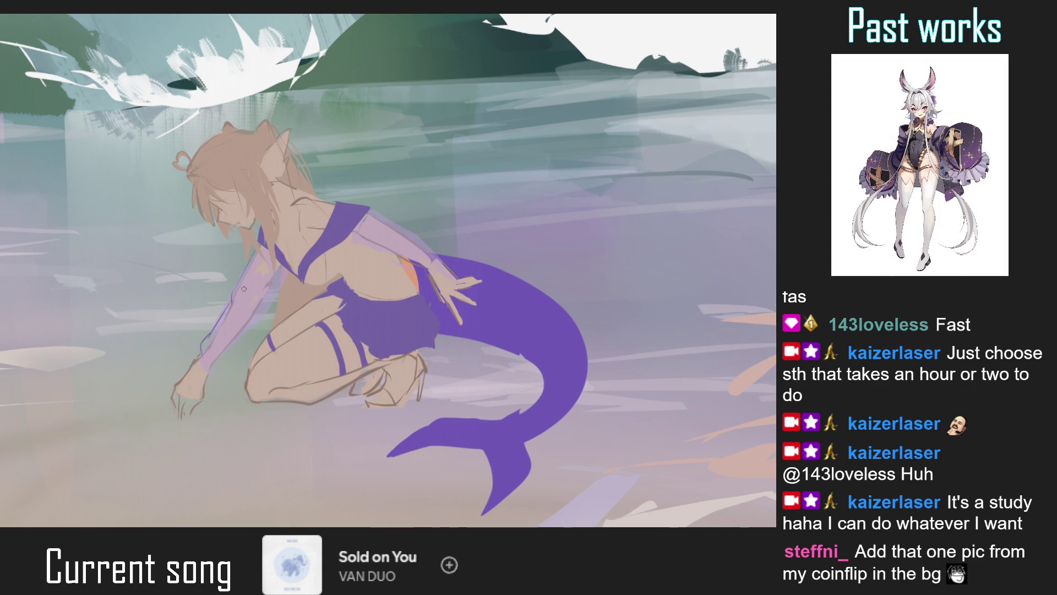
scroll(239, 291, "down", 1)
left_click_drag(262, 298, 228, 337)
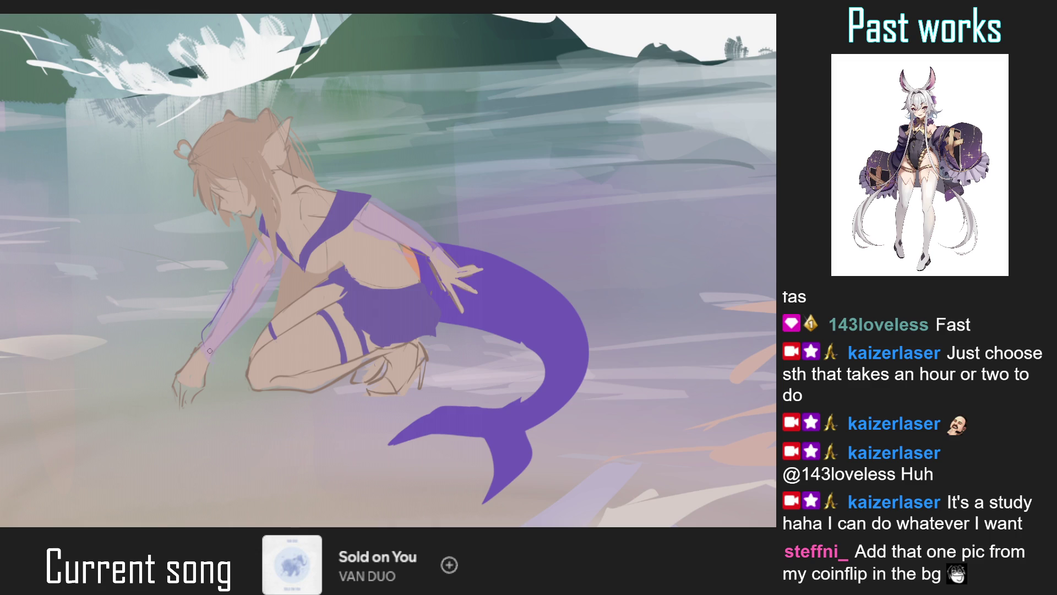
left_click_drag(264, 299, 228, 342)
key("ctrl+0")
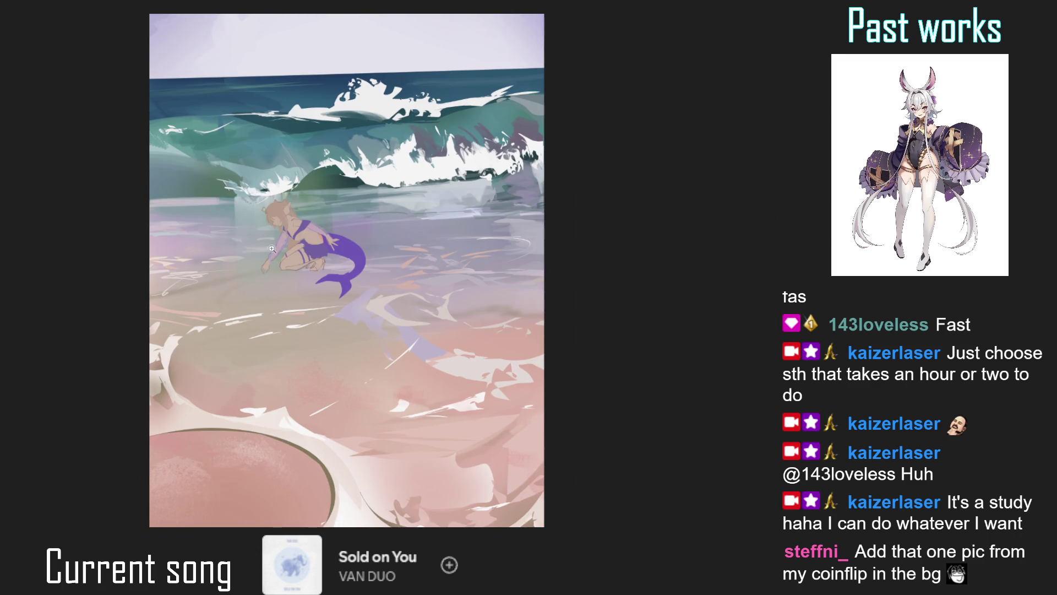
Undo the loop stroke around the wrist and redraw the band across the mermaid's wrist
left_click(277, 242)
left_click(260, 237)
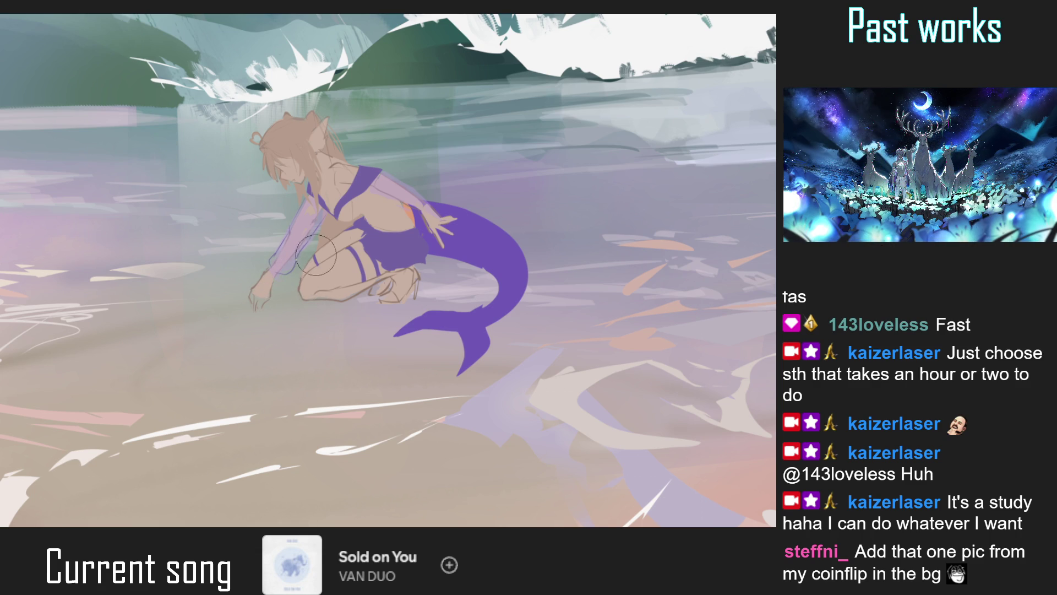
key("ctrl+0")
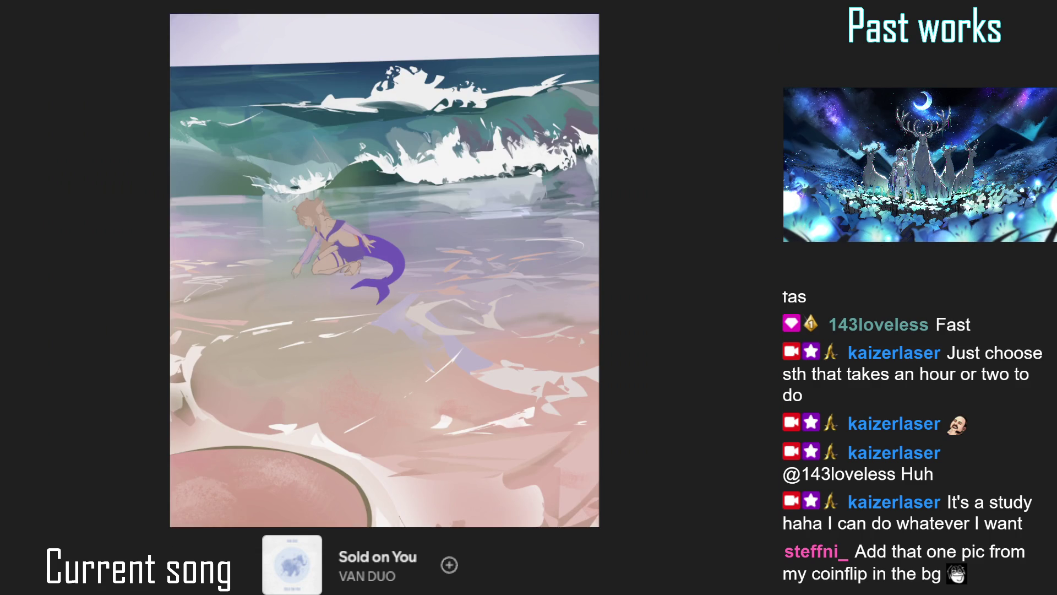
scroll(334, 220, "up", 5)
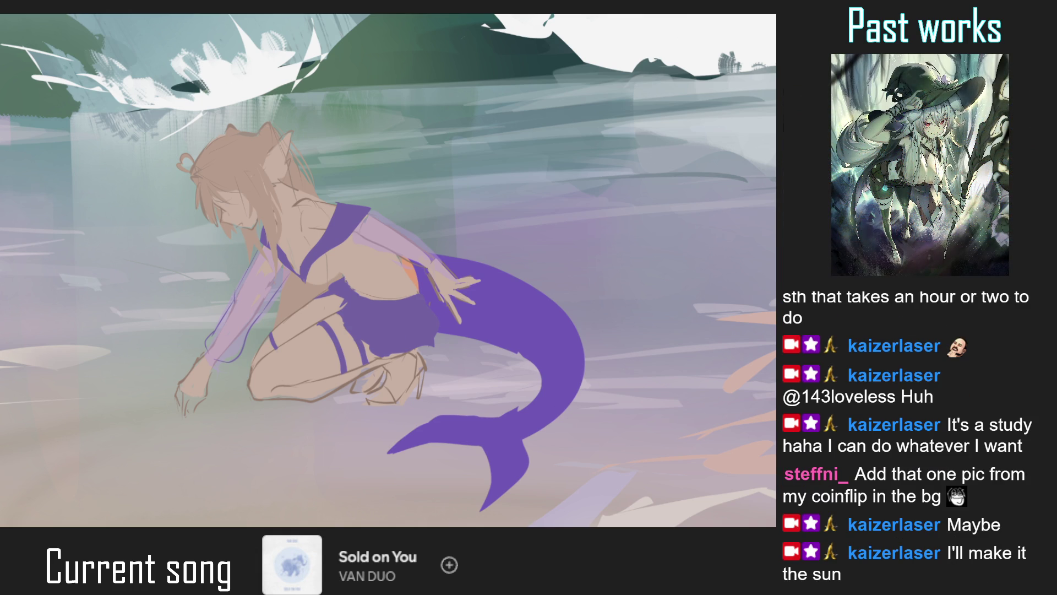
scroll(209, 358, "up", 2)
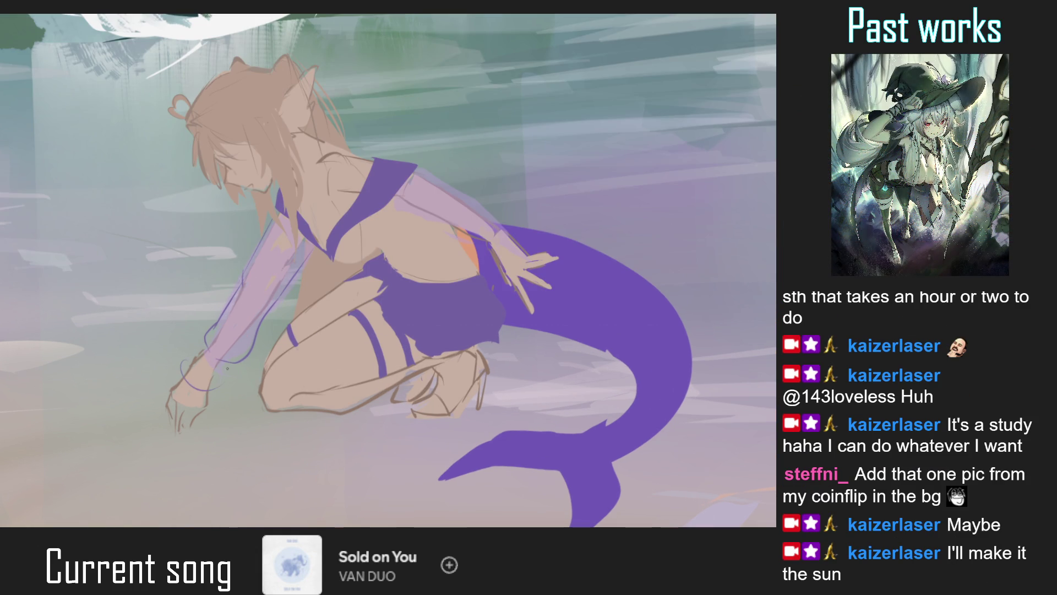
key("ctrl+z")
left_click_drag(190, 380, 218, 395)
key("ctrl+0")
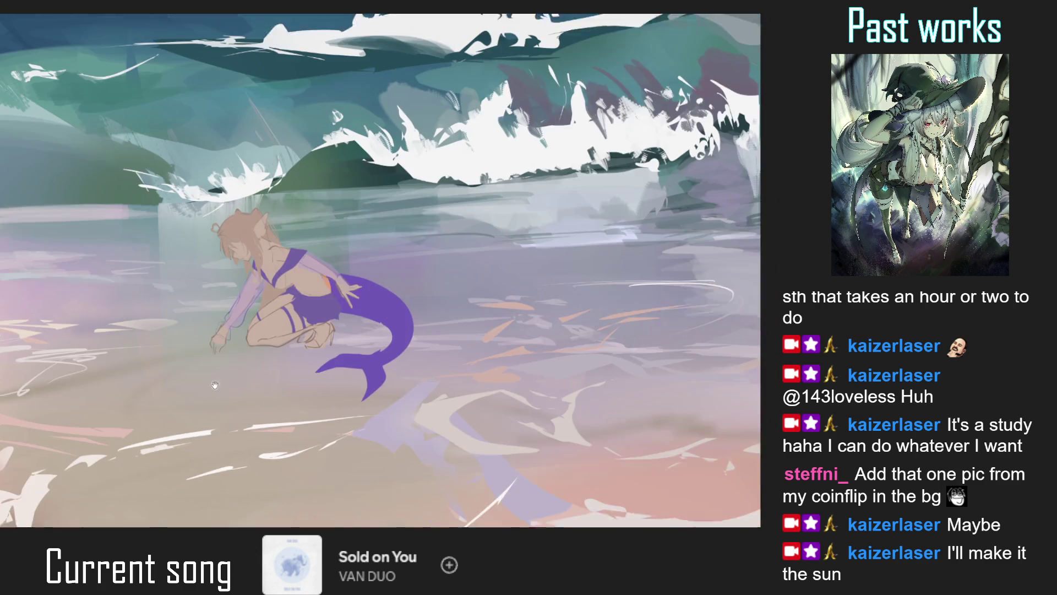
scroll(240, 378, "down", 1)
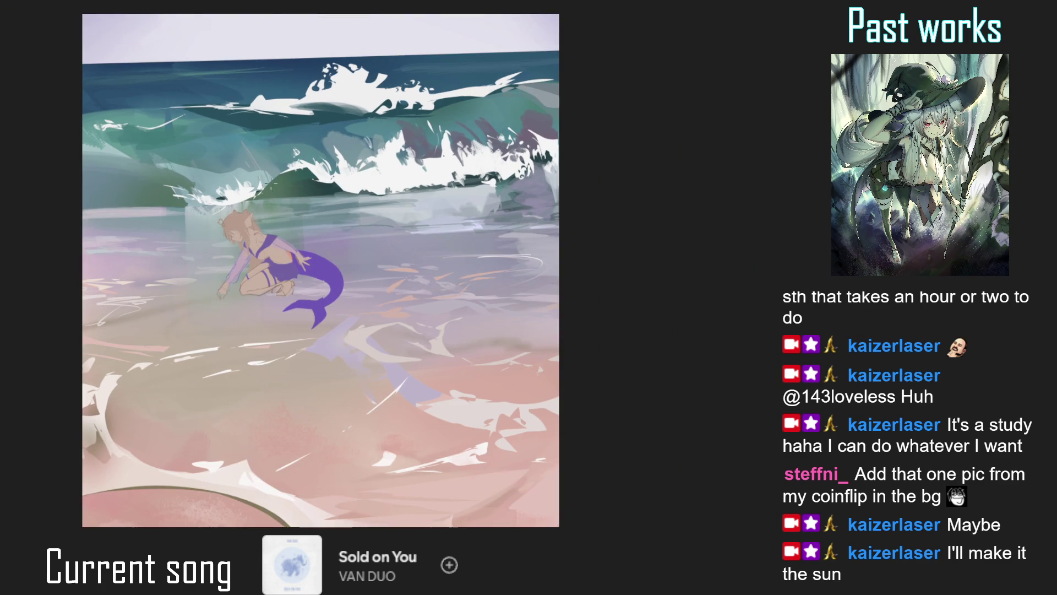
scroll(241, 377, "down", 1)
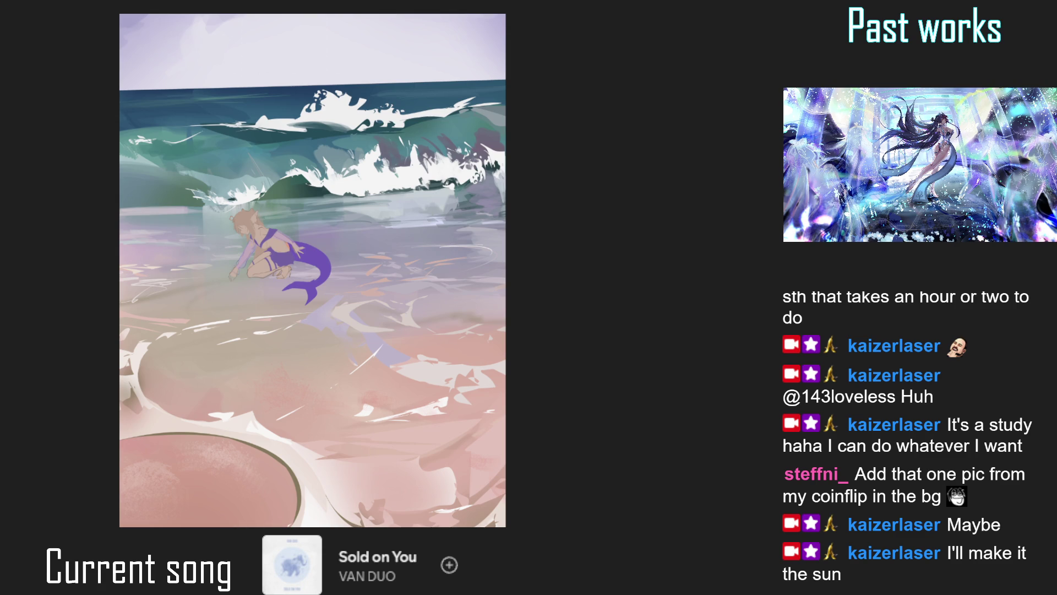
Lasso-outline the forearm area and the hand resting on the tail, zooming between passes
scroll(240, 254, "up", 3)
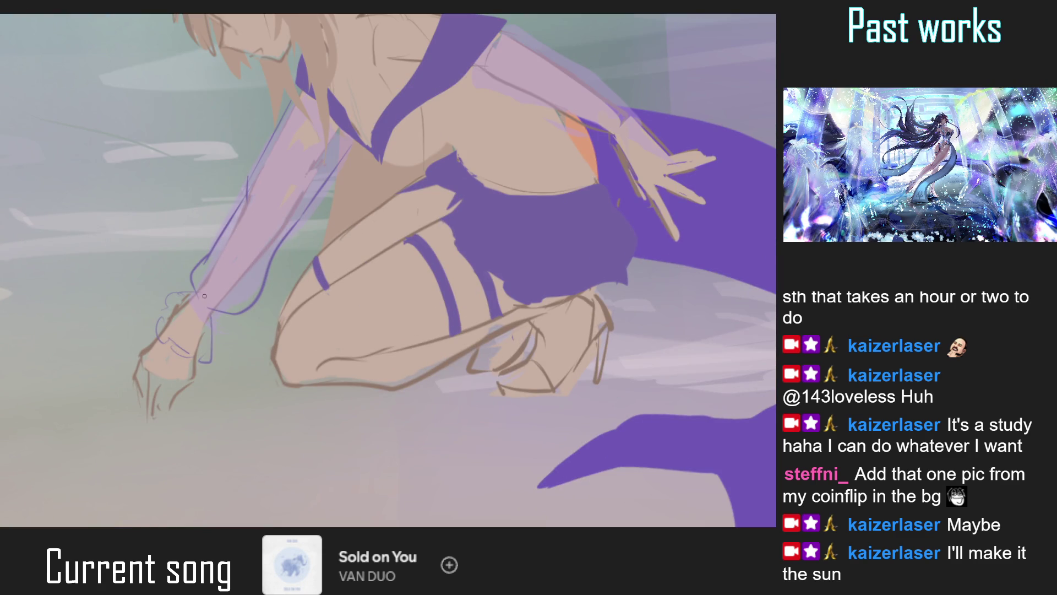
mouse_move(210, 310)
left_mouse_down()
mouse_move(177, 334)
mouse_move(204, 291)
left_mouse_up()
scroll(223, 330, "down", 3)
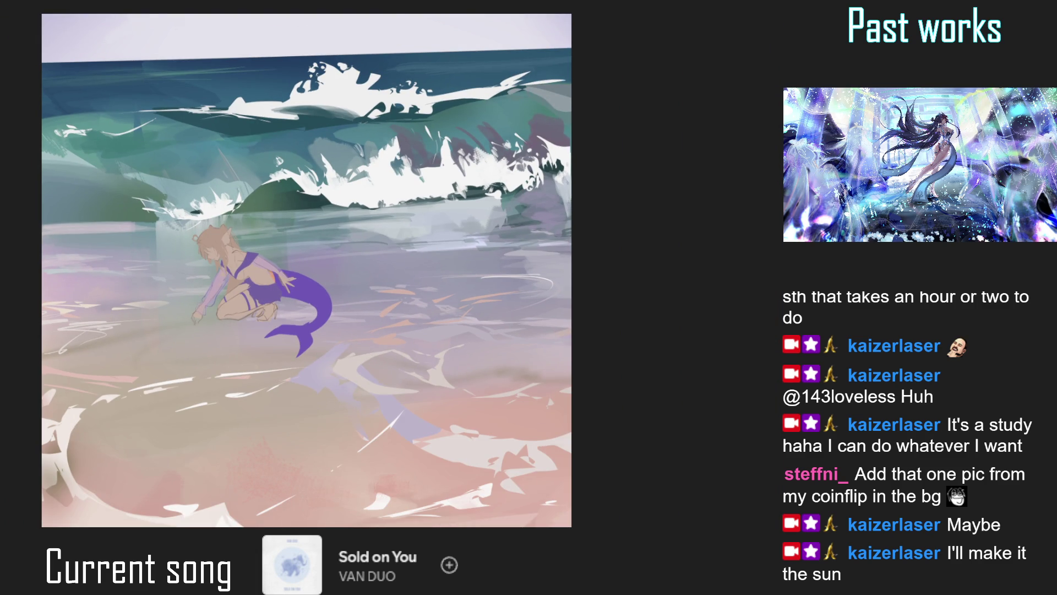
scroll(281, 267, "up", 3)
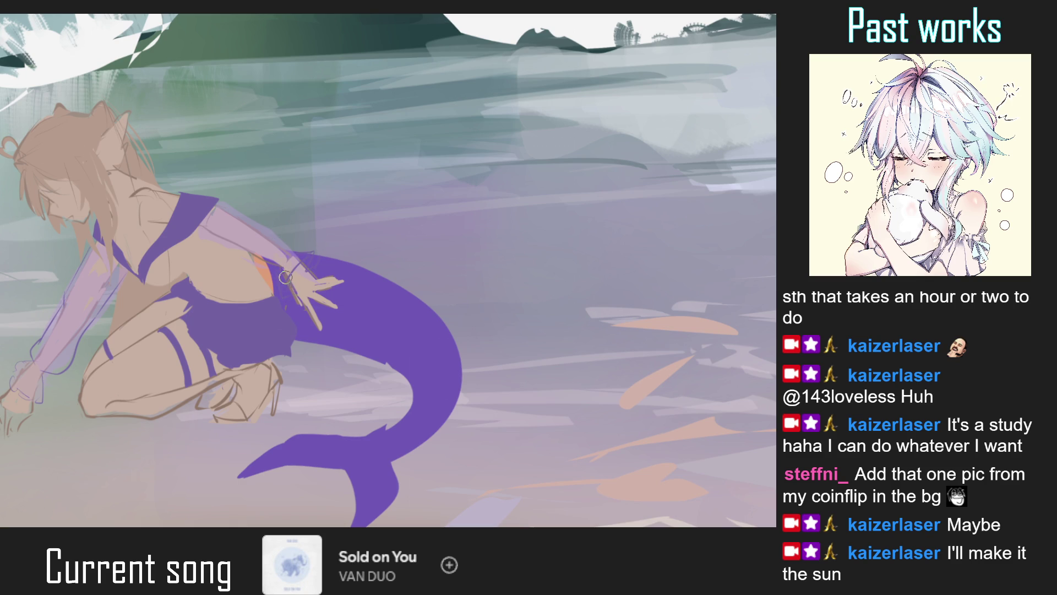
mouse_move(281, 269)
left_mouse_down()
mouse_move(320, 256)
mouse_move(284, 247)
mouse_move(320, 263)
mouse_move(314, 274)
left_mouse_up()
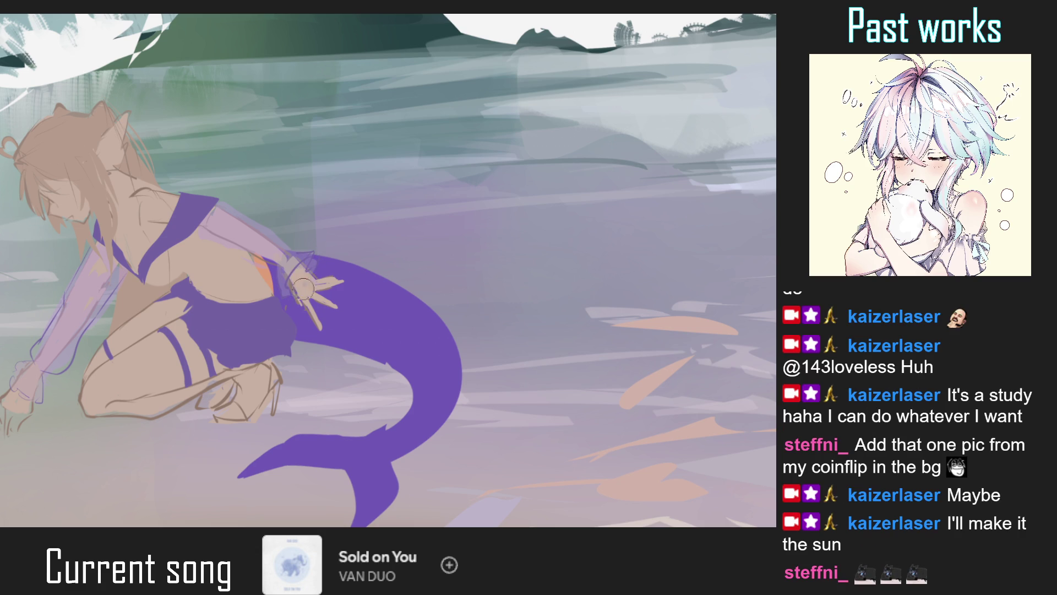
scroll(312, 288, "down", 5)
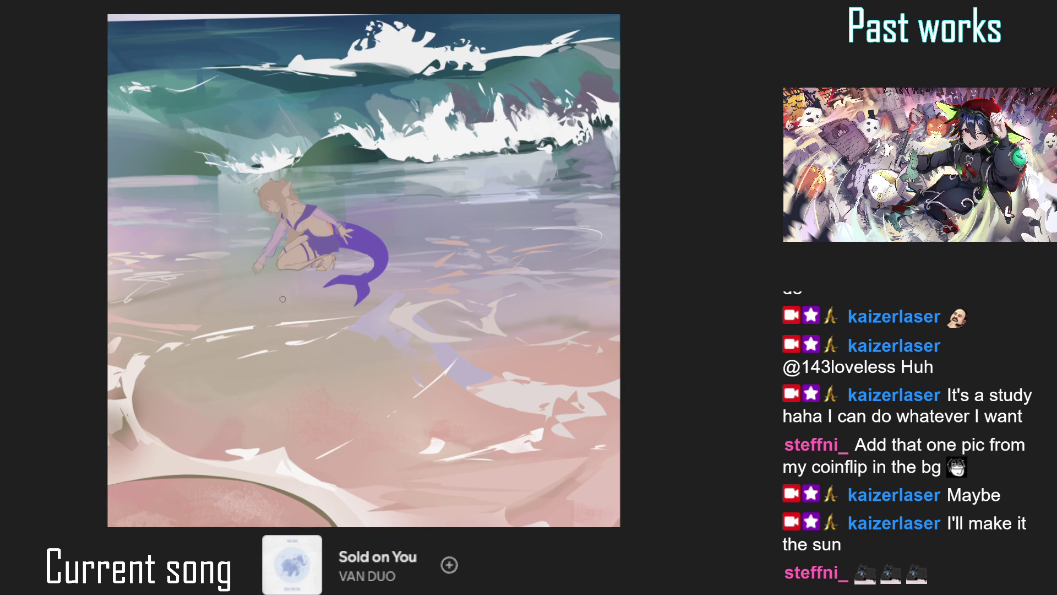
scroll(323, 220, "up", 2)
scroll(300, 191, "up", 2)
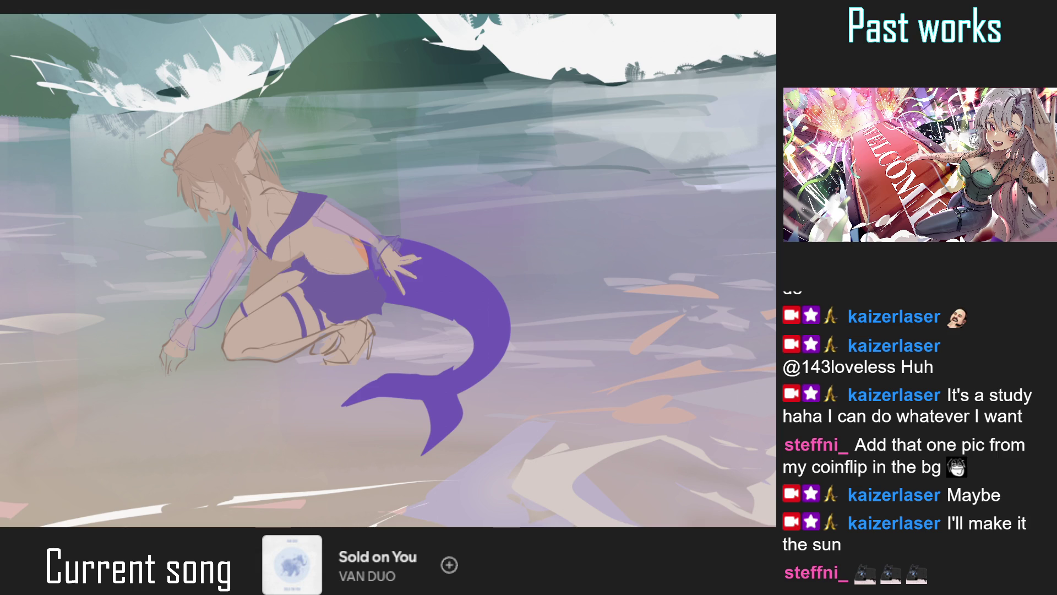
Draw two brown contour lines across the chest, retrying the first stroke once
key("ctrl+0")
scroll(302, 197, "up", 2)
scroll(302, 197, "up", 2)
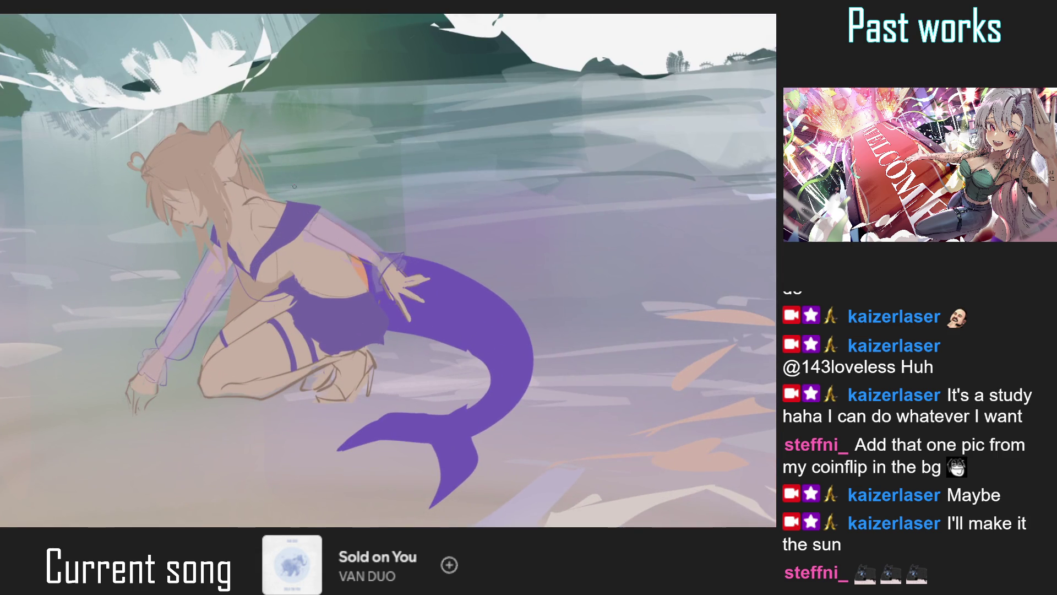
scroll(297, 219, "up", 2)
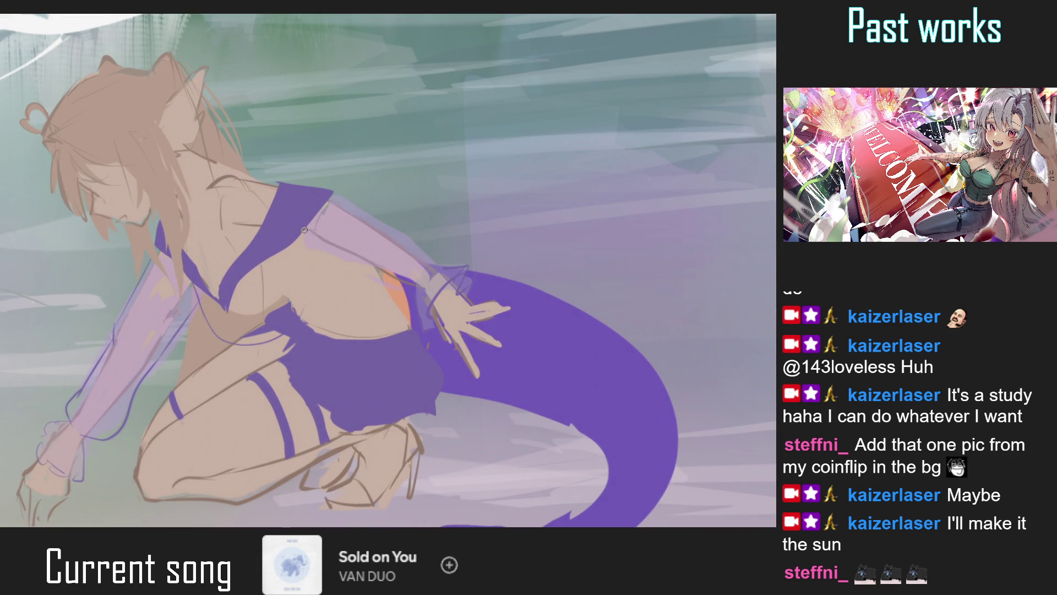
left_click_drag(297, 267, 285, 259)
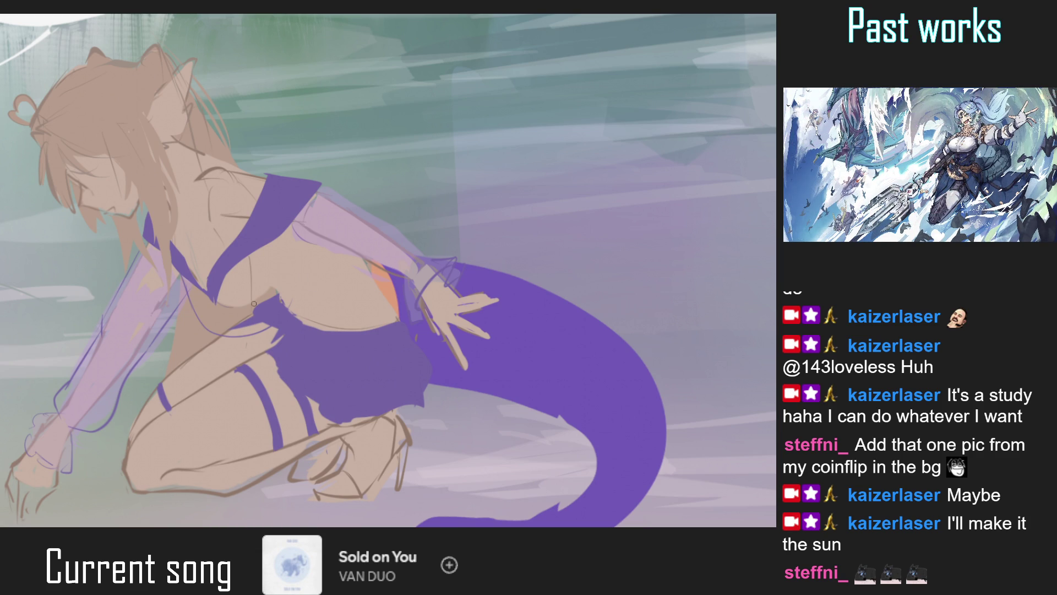
left_click_drag(272, 258, 275, 291)
key("ctrl+z")
left_click_drag(275, 246, 291, 290)
left_click_drag(300, 236, 307, 280)
key("ctrl+0")
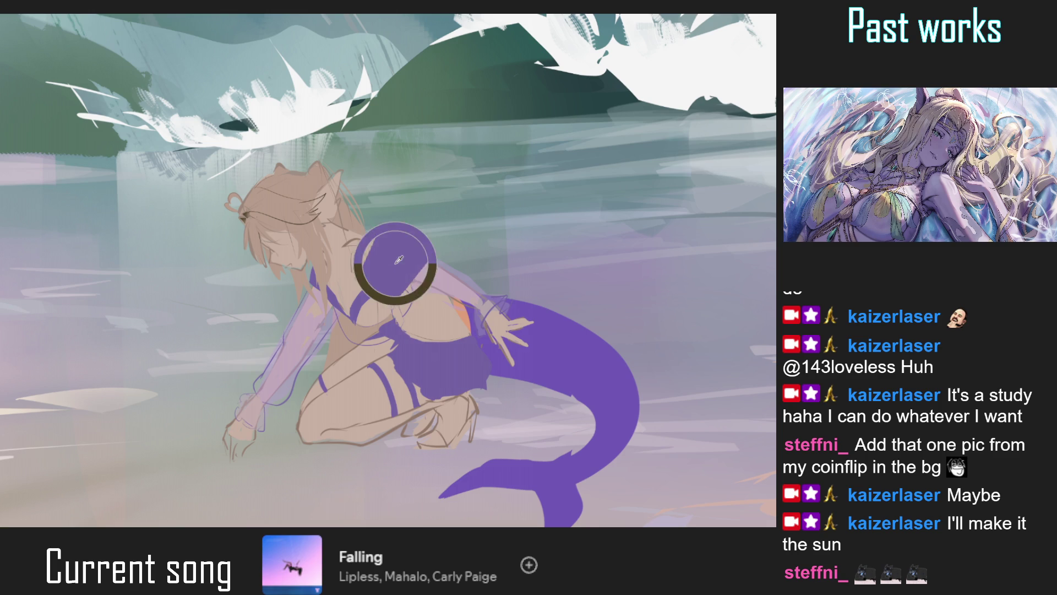
Mirror and tilt the view onto the head and draw a brown line along the neck
key("h")
left_click_drag(530, 248, 518, 259)
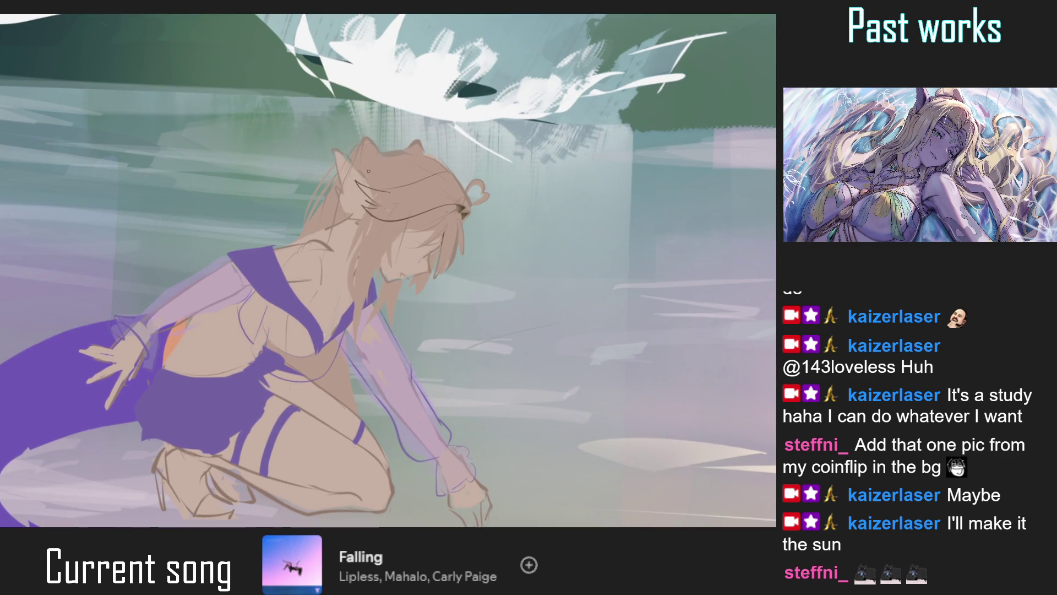
scroll(517, 259, "up", 5)
left_click_drag(277, 291, 352, 226)
key("ctrl+z")
left_click_drag(283, 281, 361, 219)
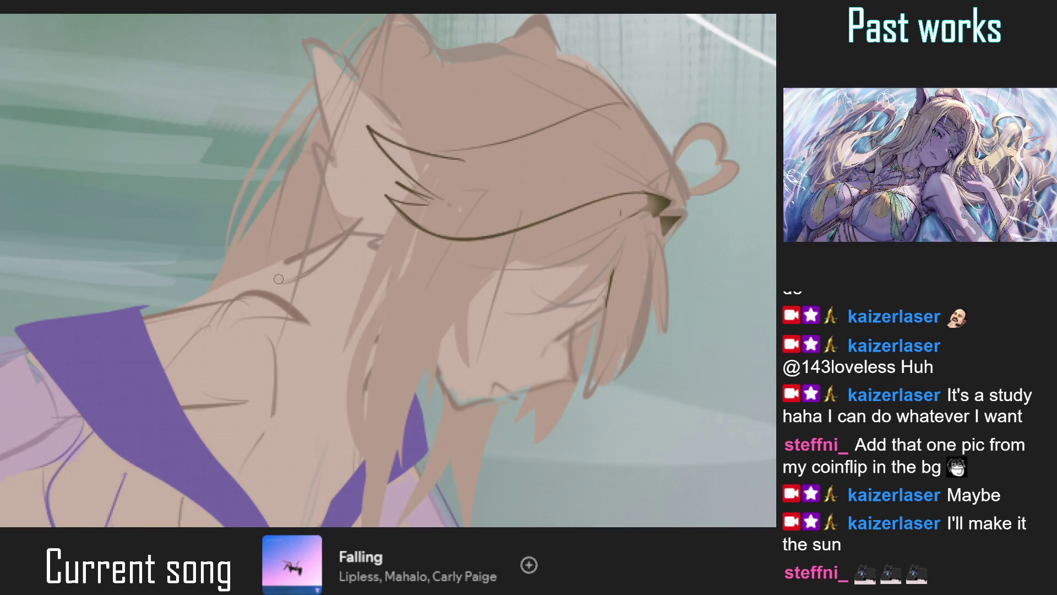
left_click_drag(285, 261, 358, 225)
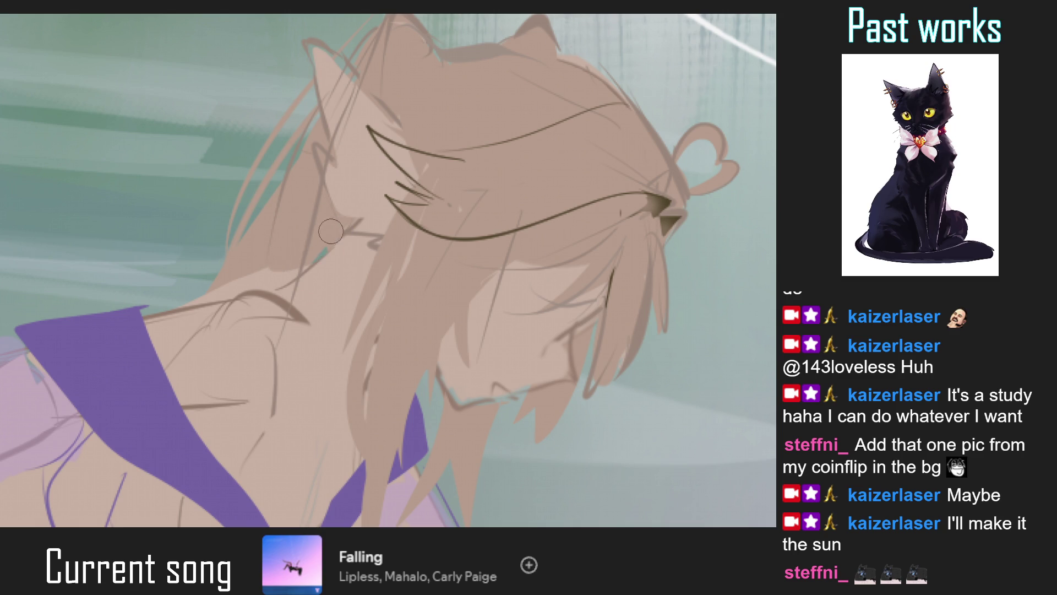
key("ctrl+0")
key("ctrl+0")
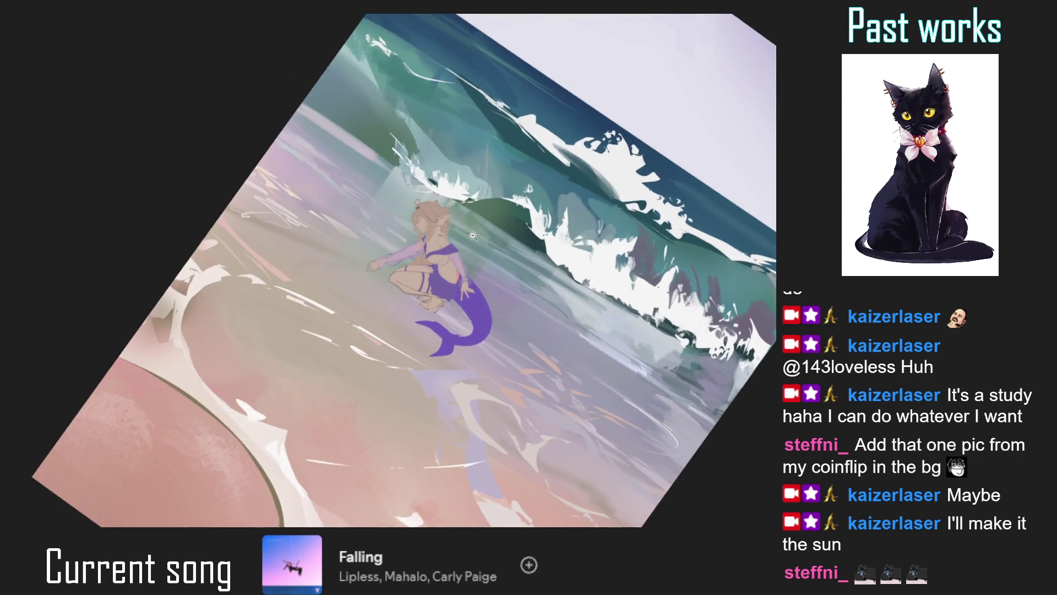
Add a short line at the neck base and a line down the neck and back
left_click_drag(414, 255, 433, 256)
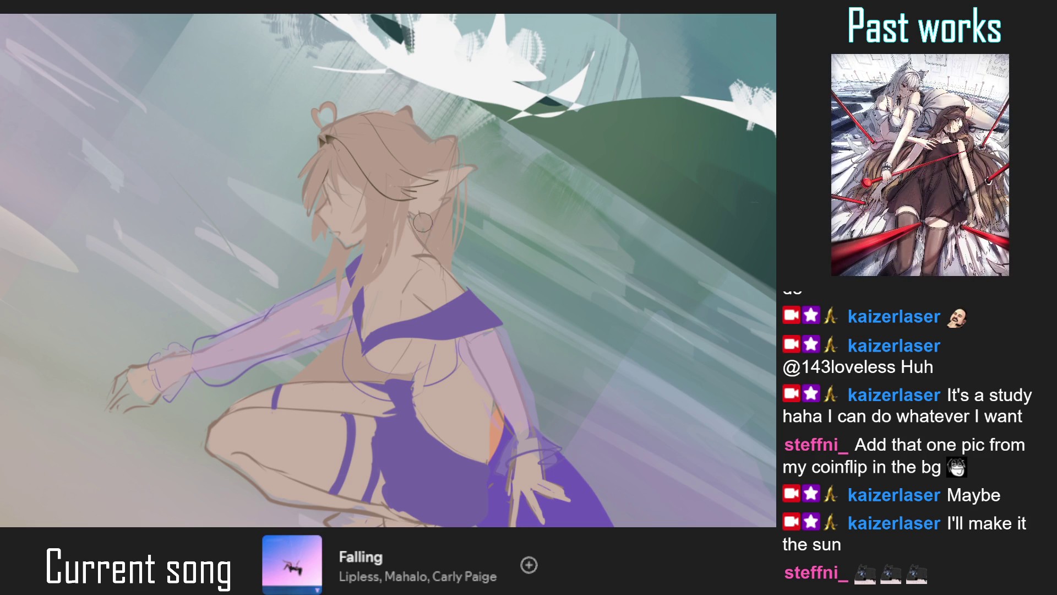
left_click_drag(416, 223, 432, 212)
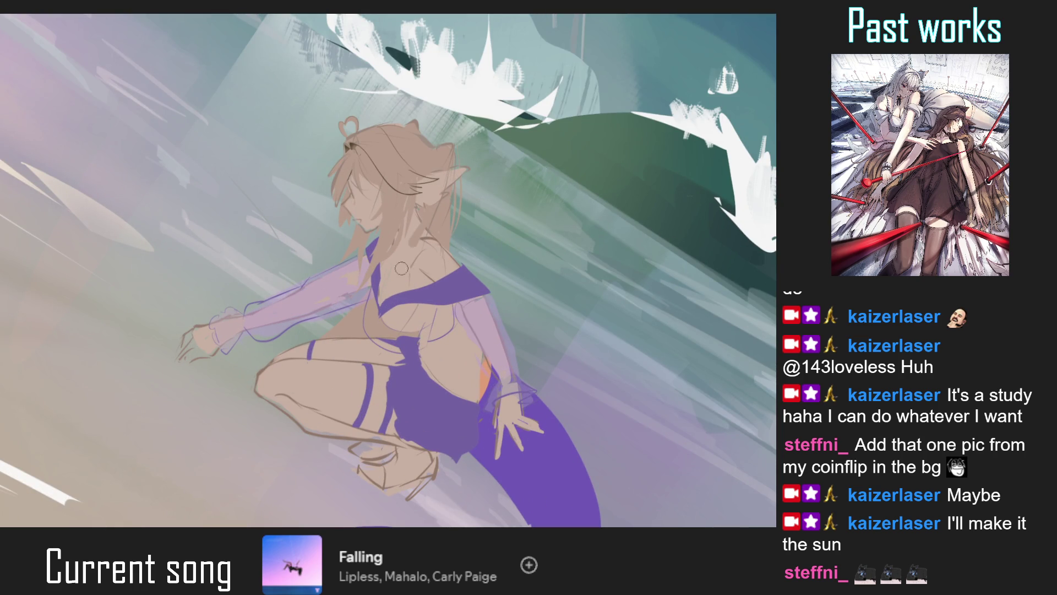
left_click_drag(424, 221, 404, 274)
key("ctrl+z")
left_click_drag(419, 223, 403, 273)
key("ctrl+0")
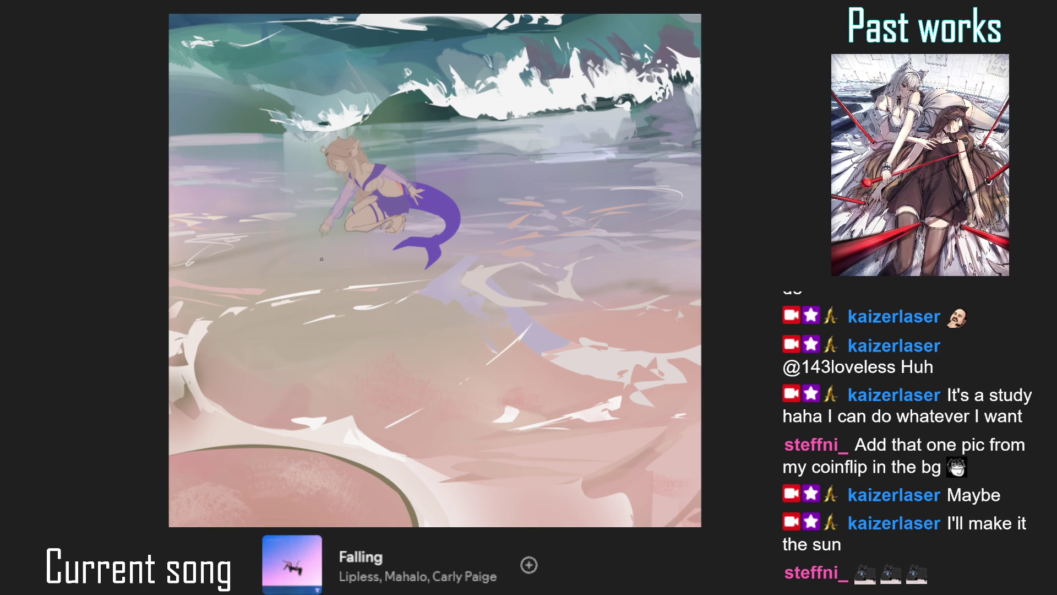
key("ctrl+Tab")
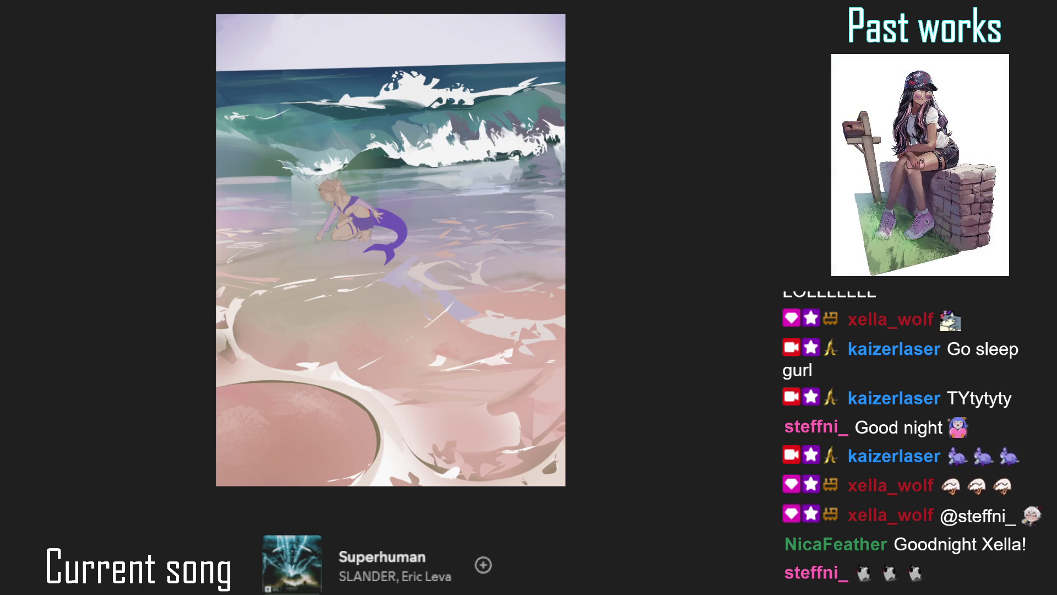
Outline a selection on the mermaid's torso from her chest down to her hip
scroll(349, 222, "up", 5)
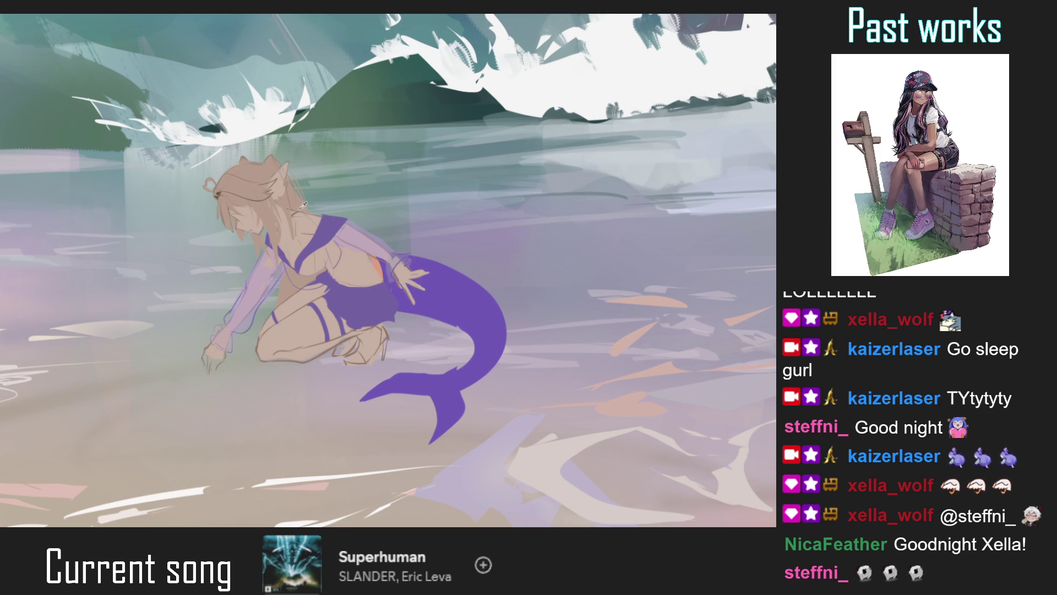
left_click(317, 253)
mouse_move(247, 273)
left_mouse_down()
mouse_move(335, 321)
mouse_move(254, 277)
left_mouse_up()
scroll(307, 277, "down", 5)
scroll(308, 277, "up", 3)
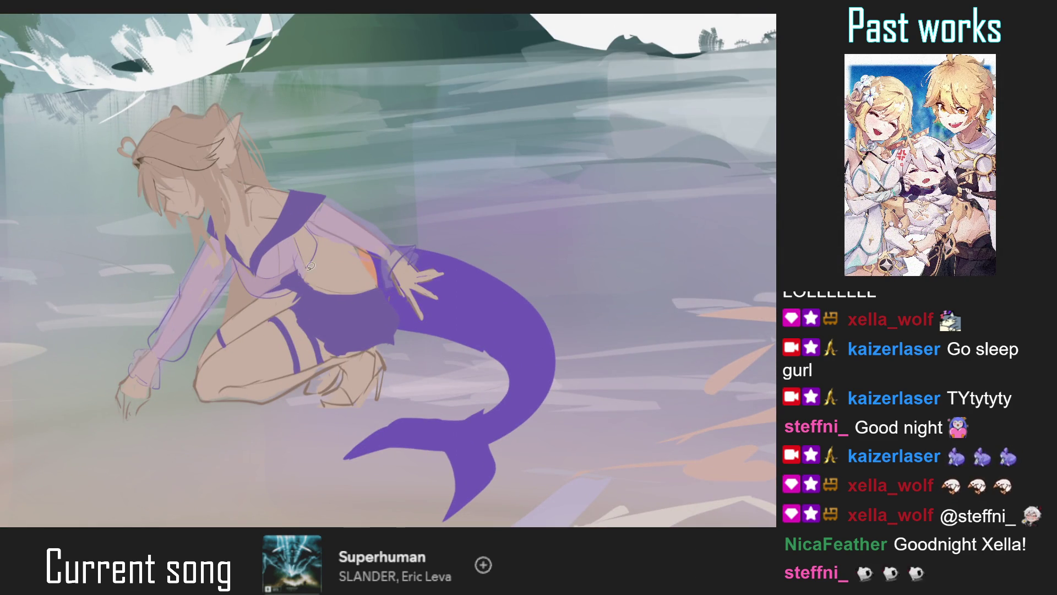
scroll(296, 241, "down", 5)
scroll(336, 242, "up", 3)
scroll(335, 242, "up", 2)
scroll(296, 317, "up", 2)
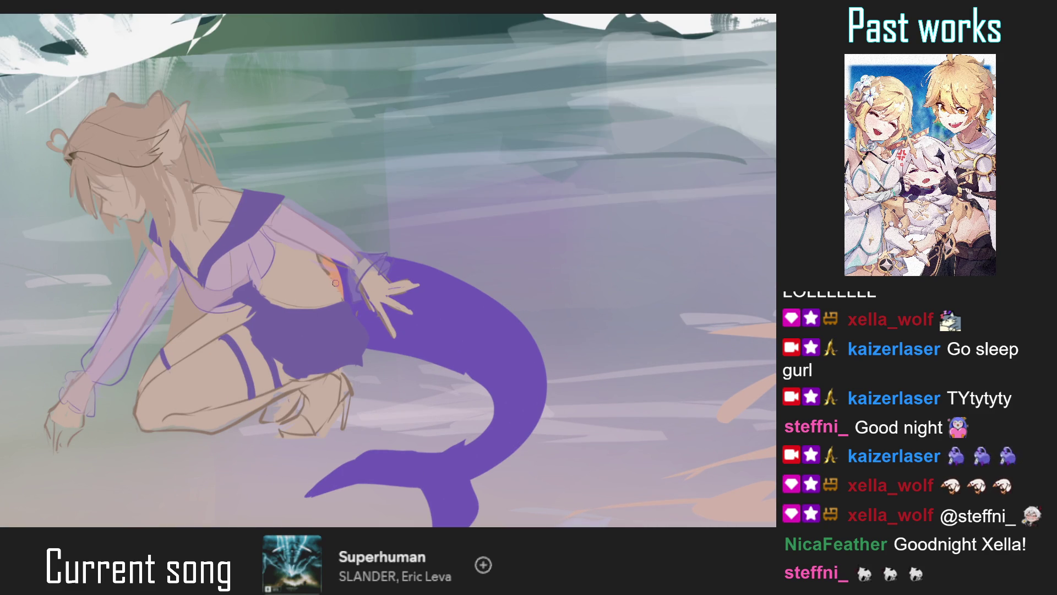
scroll(349, 306, "down", 5)
Flip the view horizontally to check proportions, unflip and fit, then mirror it again
key("m")
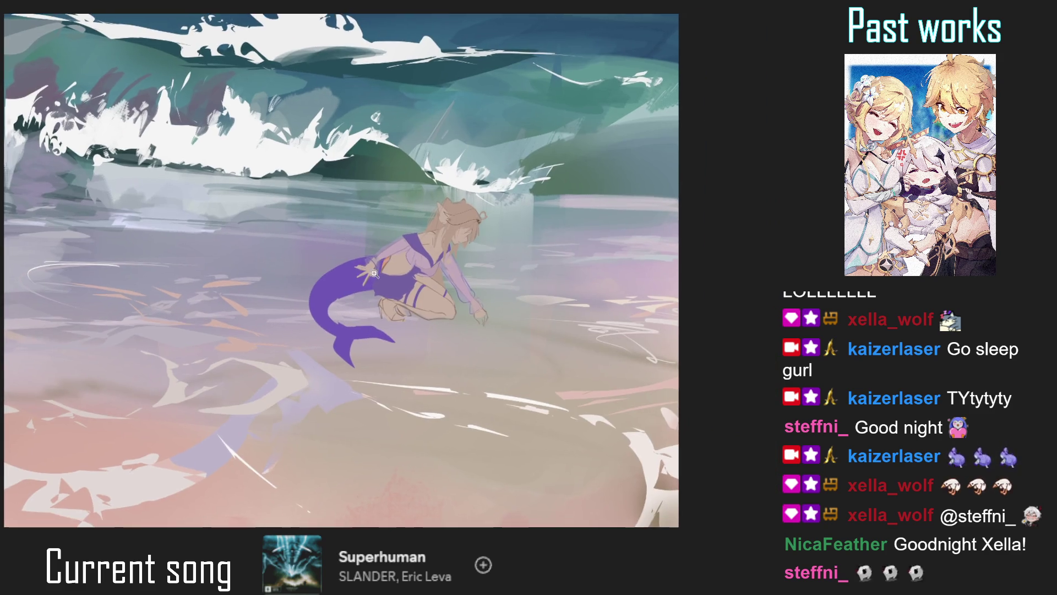
scroll(408, 285, "up", 3)
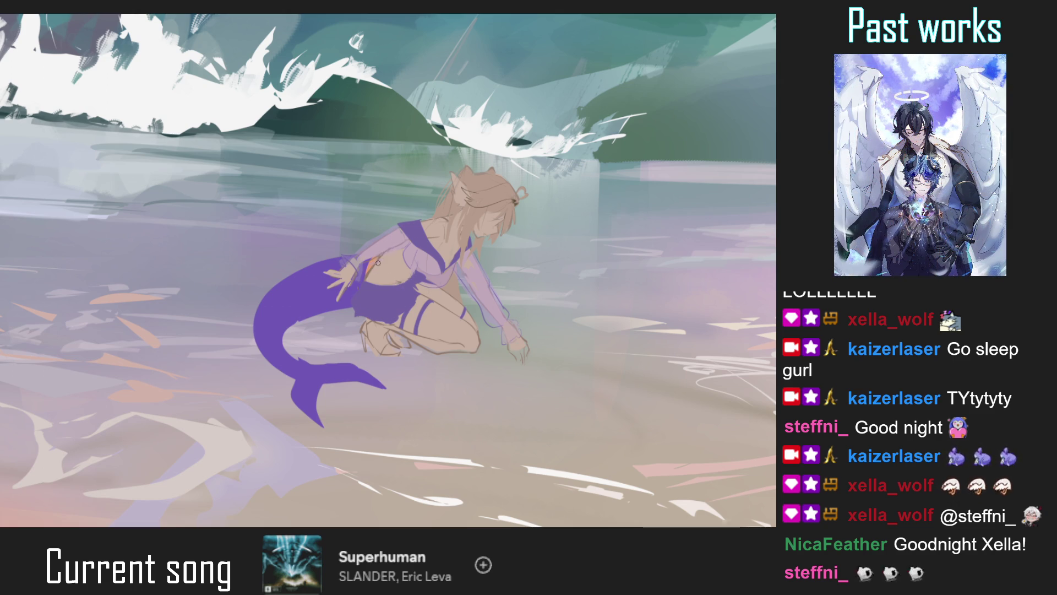
key("m")
key("ctrl+0")
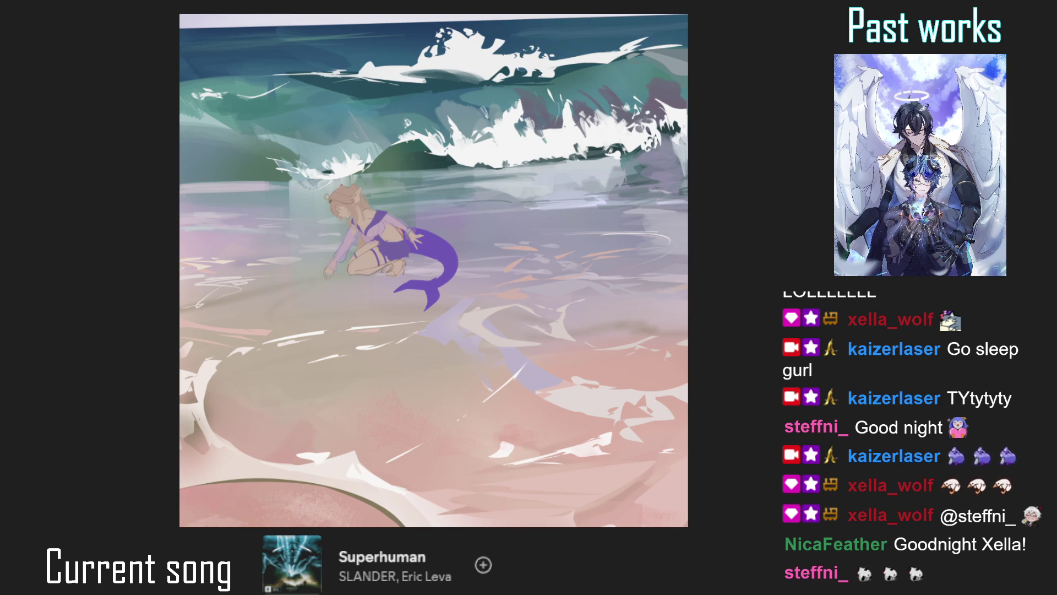
key("ctrl+0")
scroll(331, 254, "up", 5)
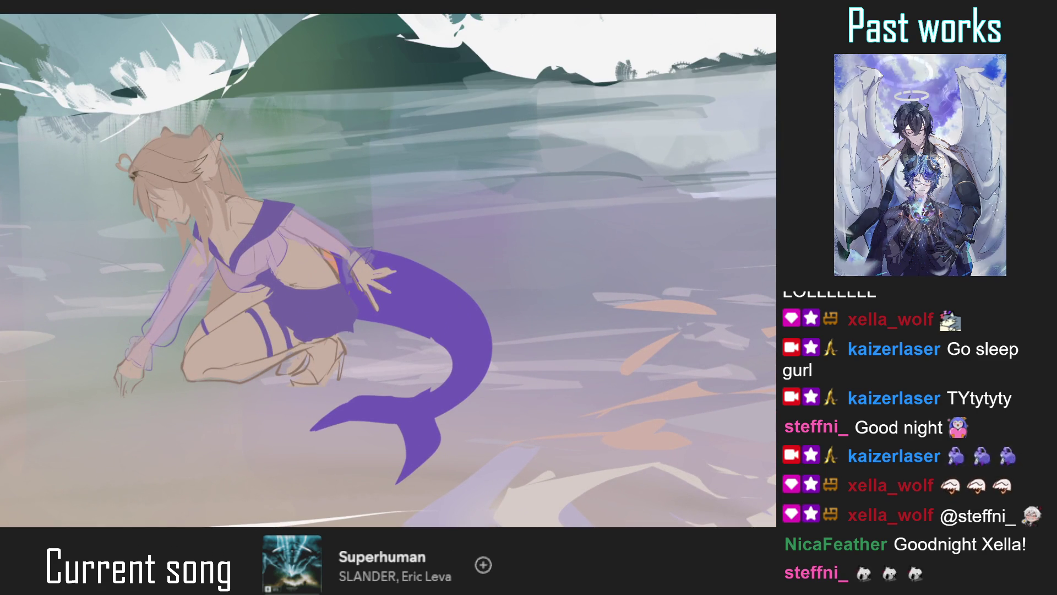
scroll(271, 196, "up", 1)
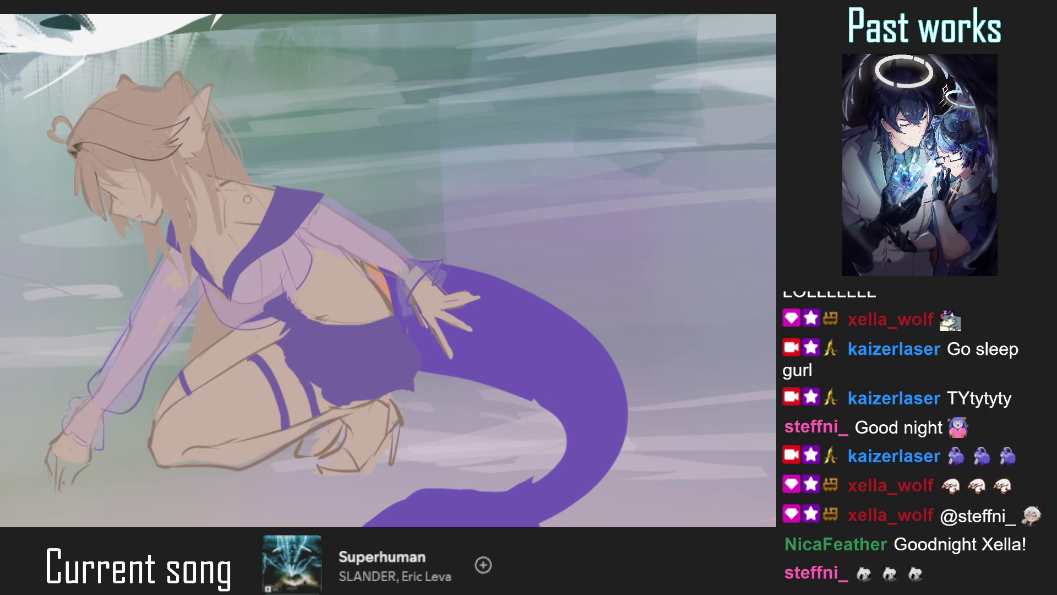
left_click_drag(223, 210, 235, 236)
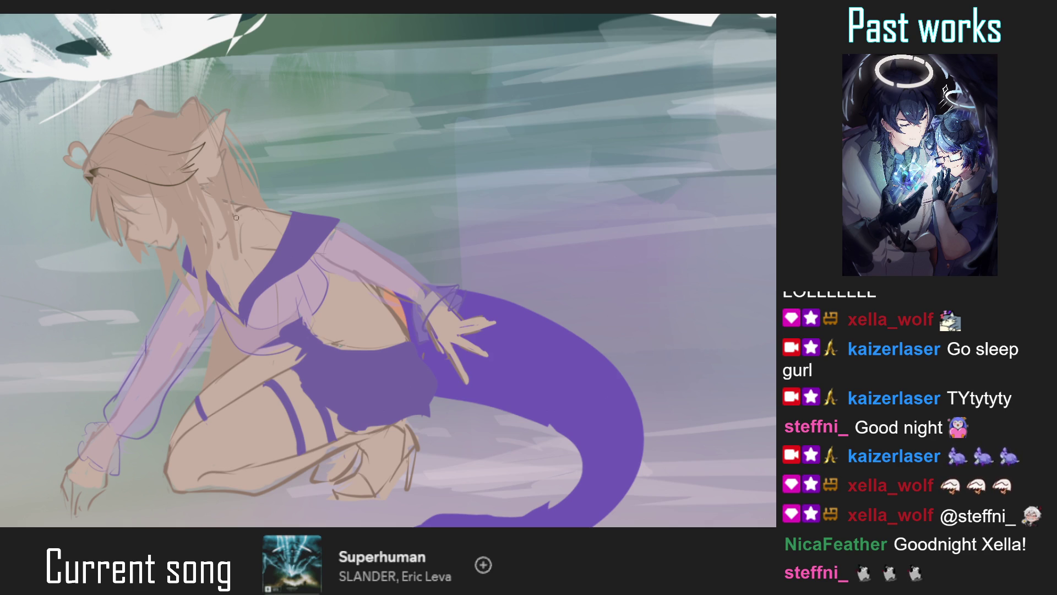
scroll(232, 222, "down", 5)
key("m")
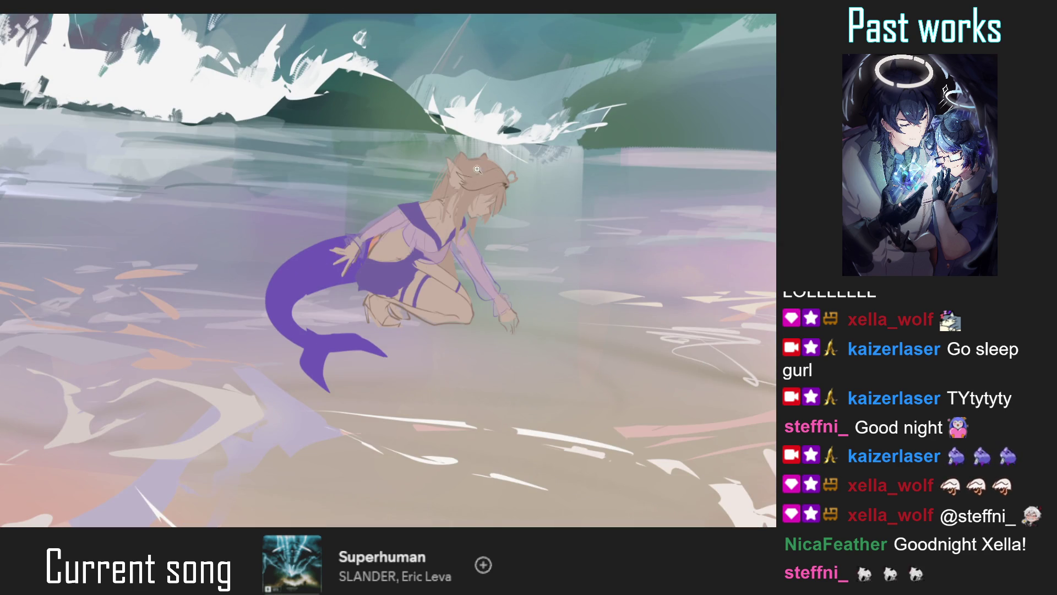
scroll(483, 192, "up", 5)
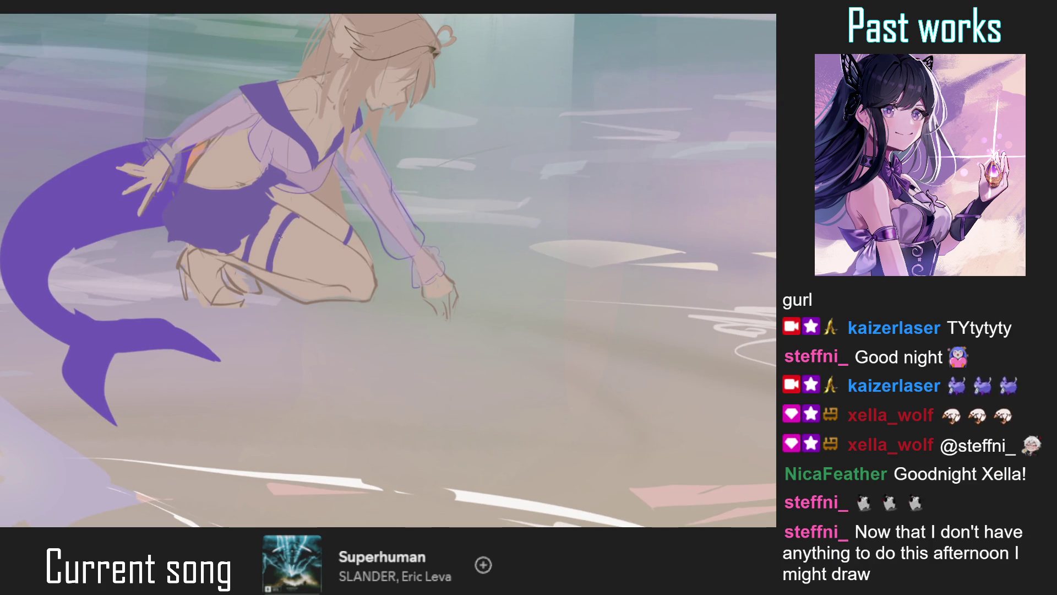
Sample the purple and paint over the garter band across the thigh to darken it
left_click(281, 232, "alt")
left_click_drag(297, 215, 273, 273)
left_click_drag(303, 215, 275, 256)
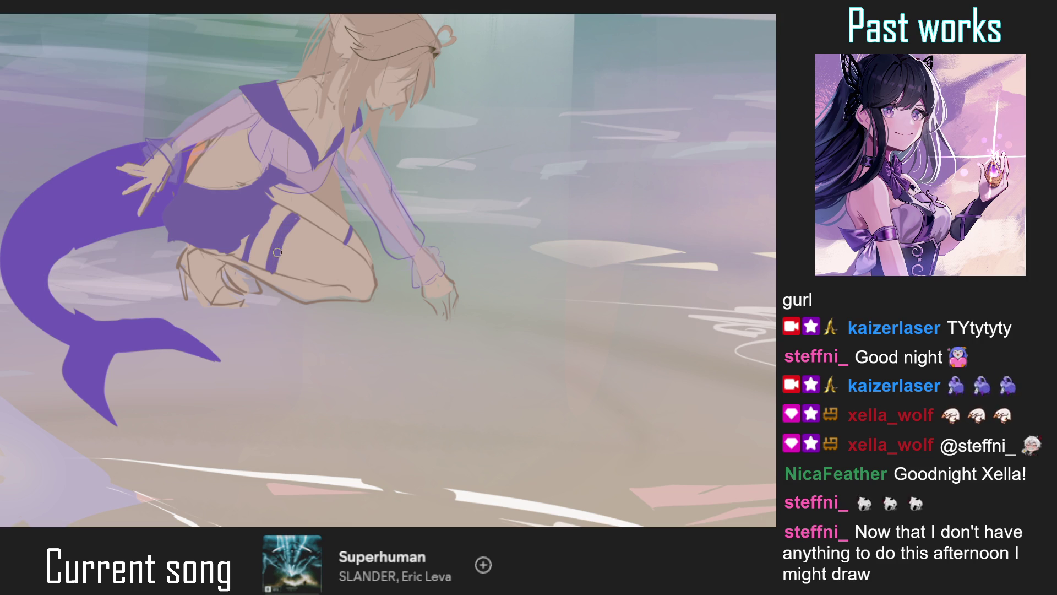
left_click_drag(294, 222, 267, 278)
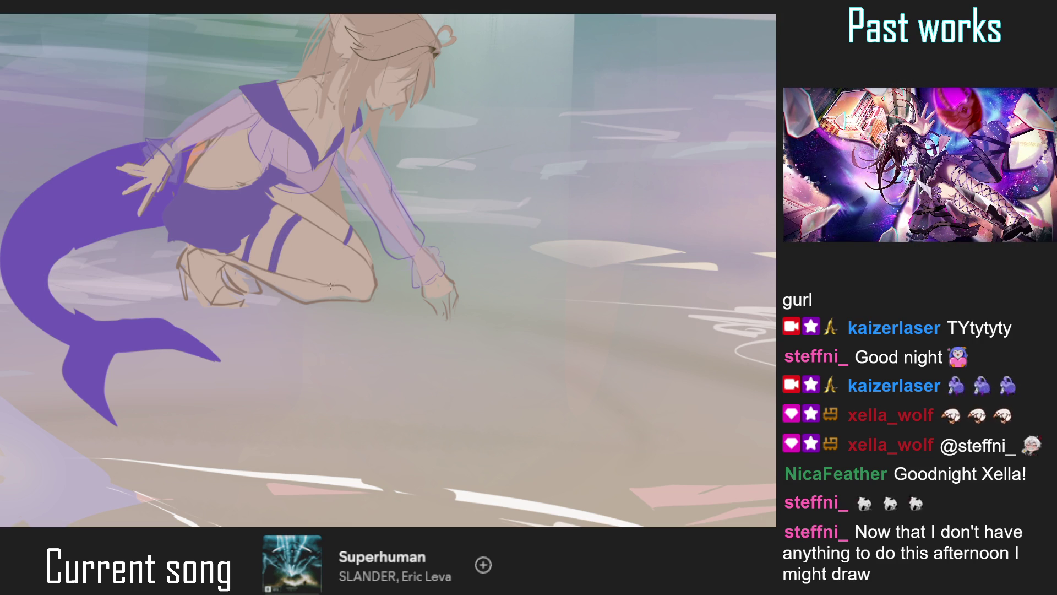
key("m")
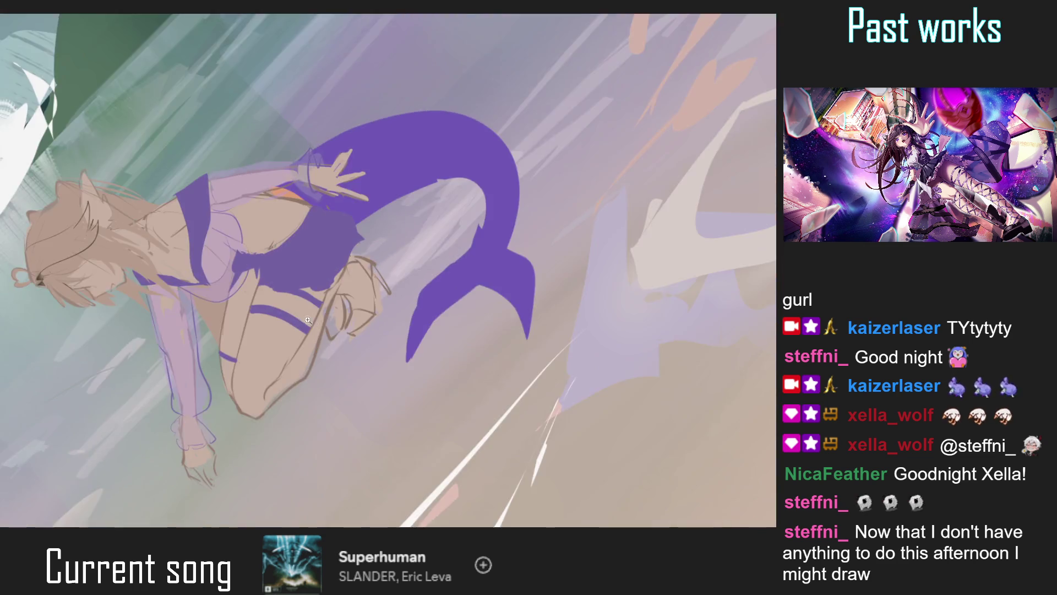
scroll(313, 318, "up", 5)
left_click_drag(312, 318, 310, 338)
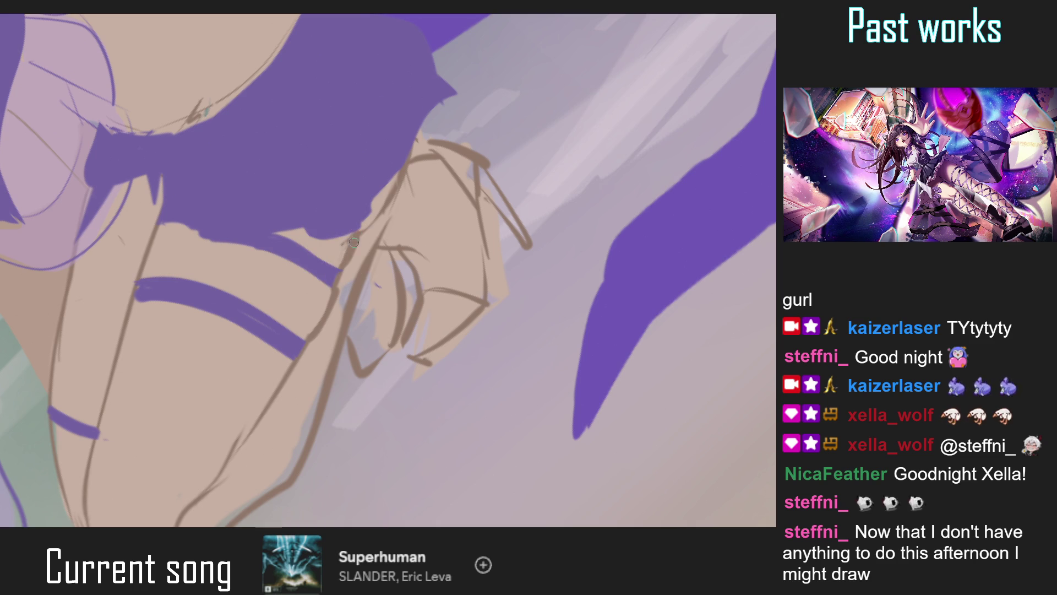
Reinforce the brown lower-leg outline, then outline a selection around the thigh
key("ctrl+0")
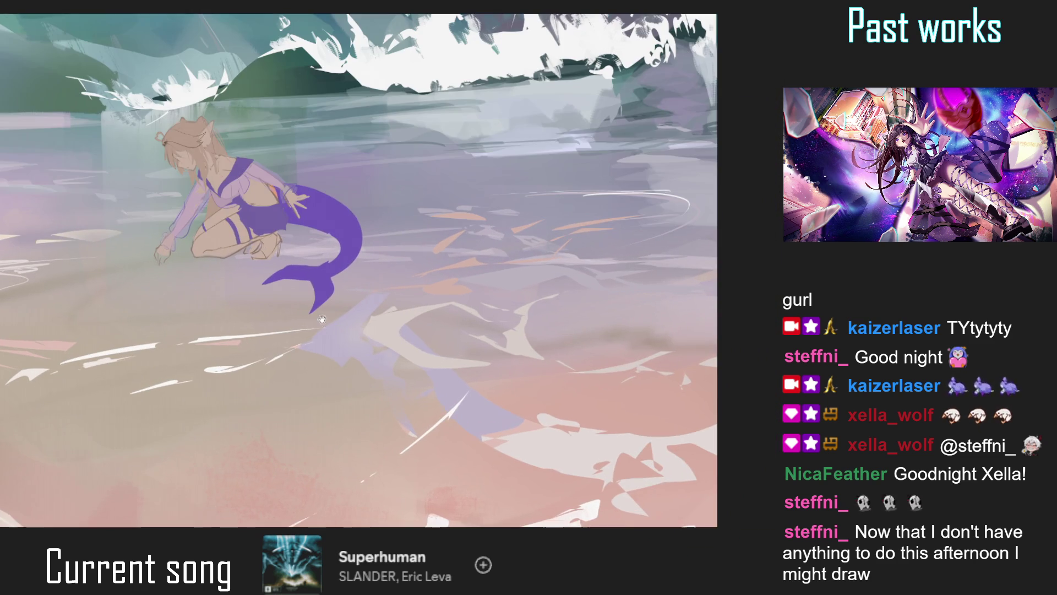
scroll(227, 267, "up", 5)
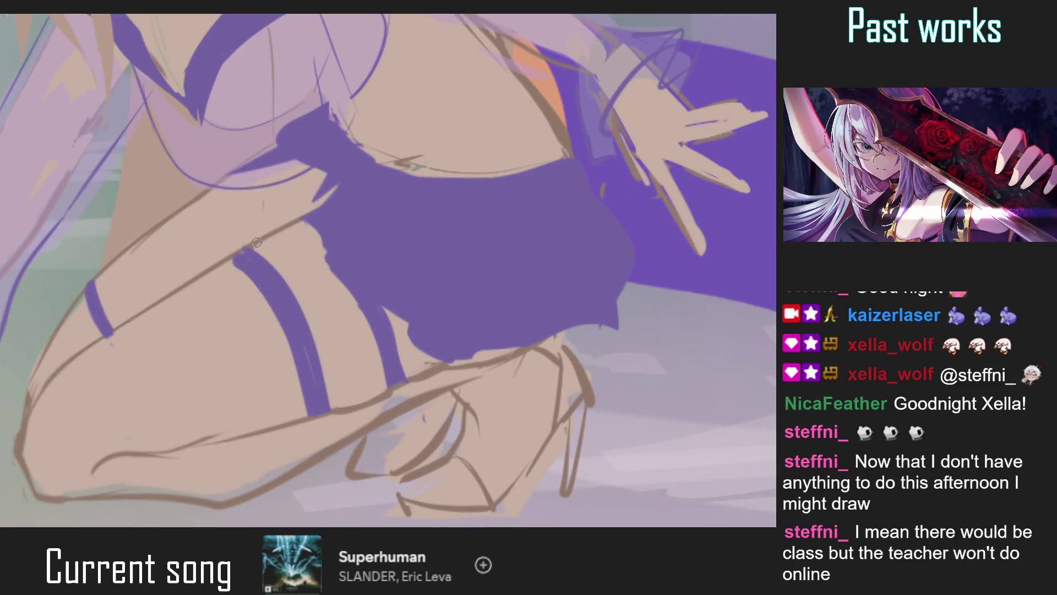
left_click_drag(205, 349, 250, 302)
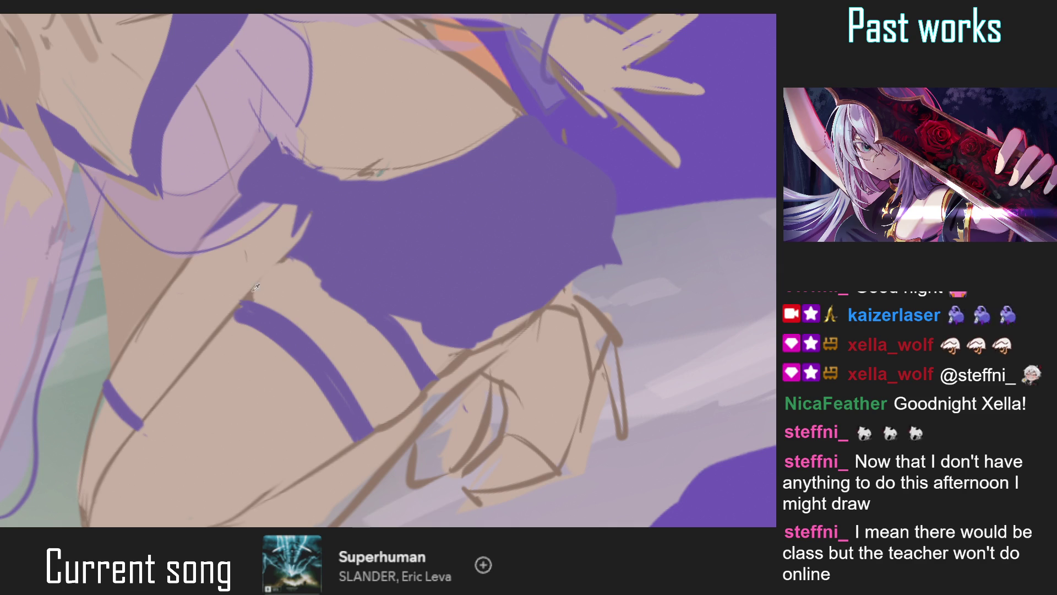
mouse_move(288, 255)
left_mouse_down()
mouse_move(259, 283)
mouse_move(314, 206)
left_mouse_up()
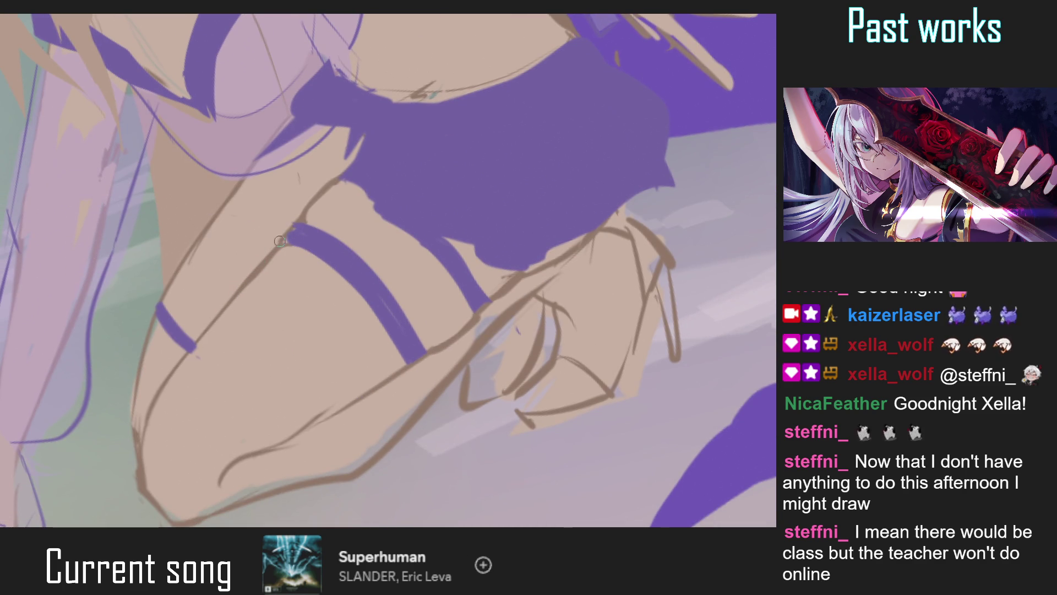
key("ctrl+0")
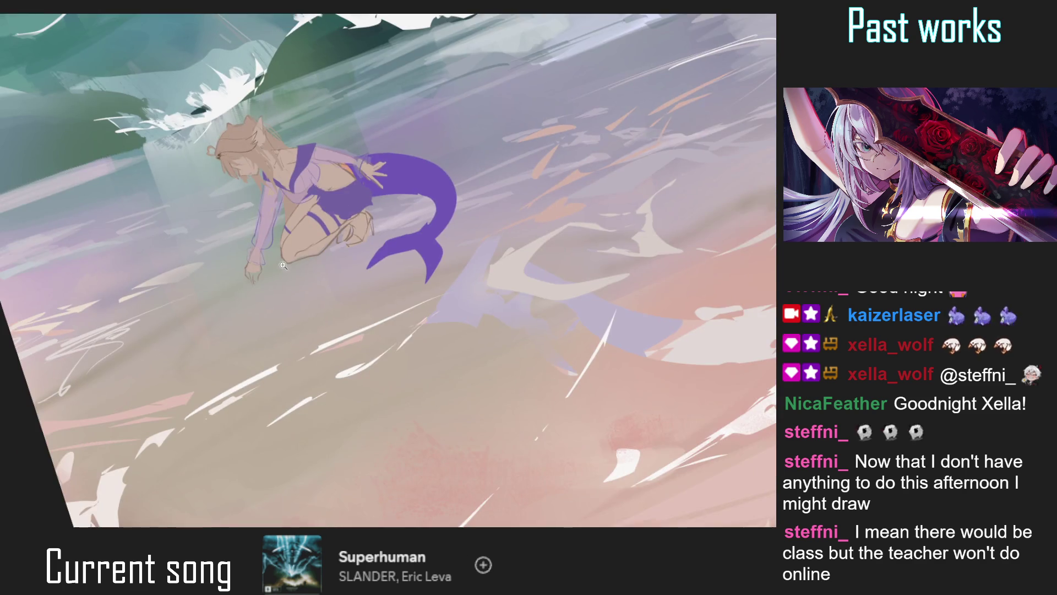
key("ctrl+0")
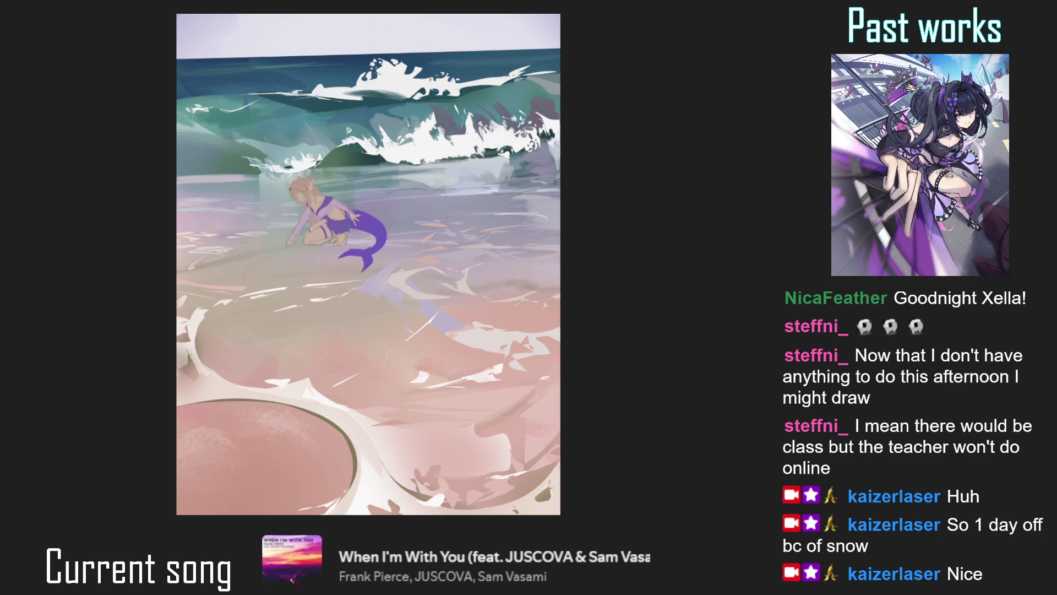
scroll(392, 197, "up", 3)
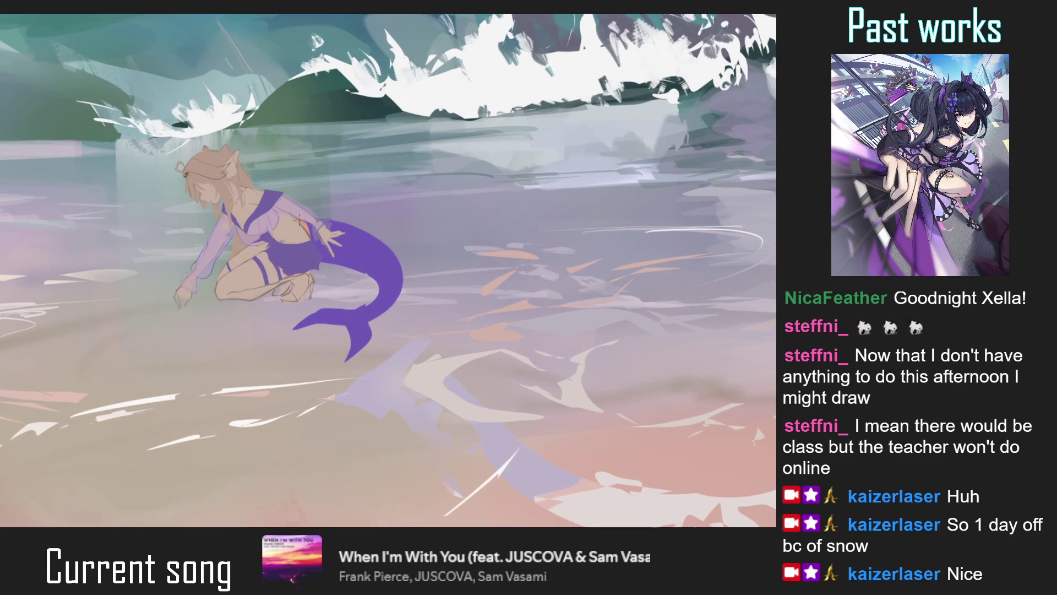
left_click_drag(250, 279, 259, 278)
scroll(256, 281, "up", 3)
Undo the last stroke and lasso a fresh selection around the mermaid's near thigh
key("ctrl+z")
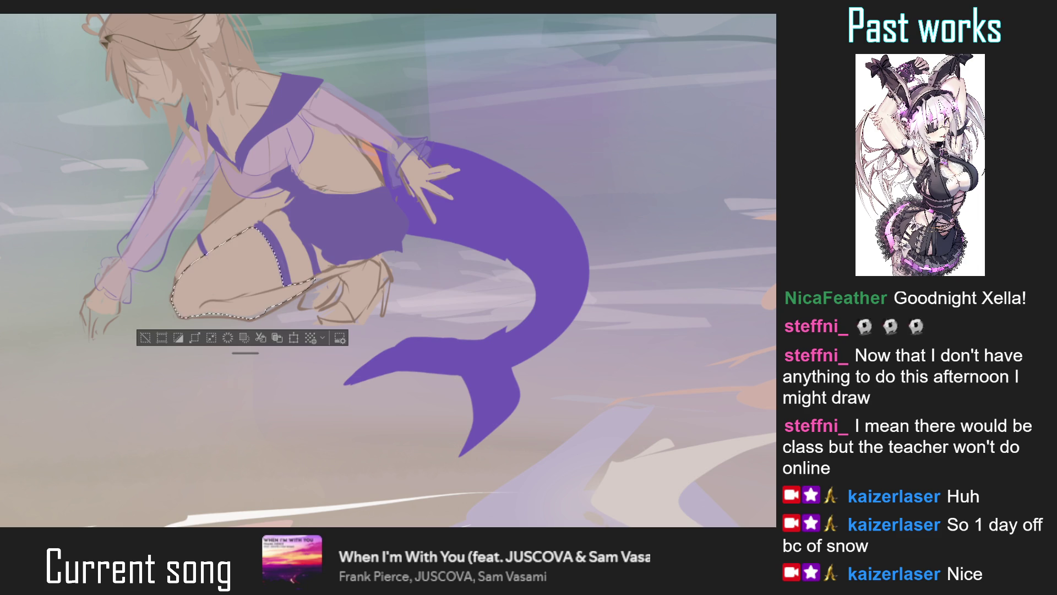
scroll(238, 256, "down", 5)
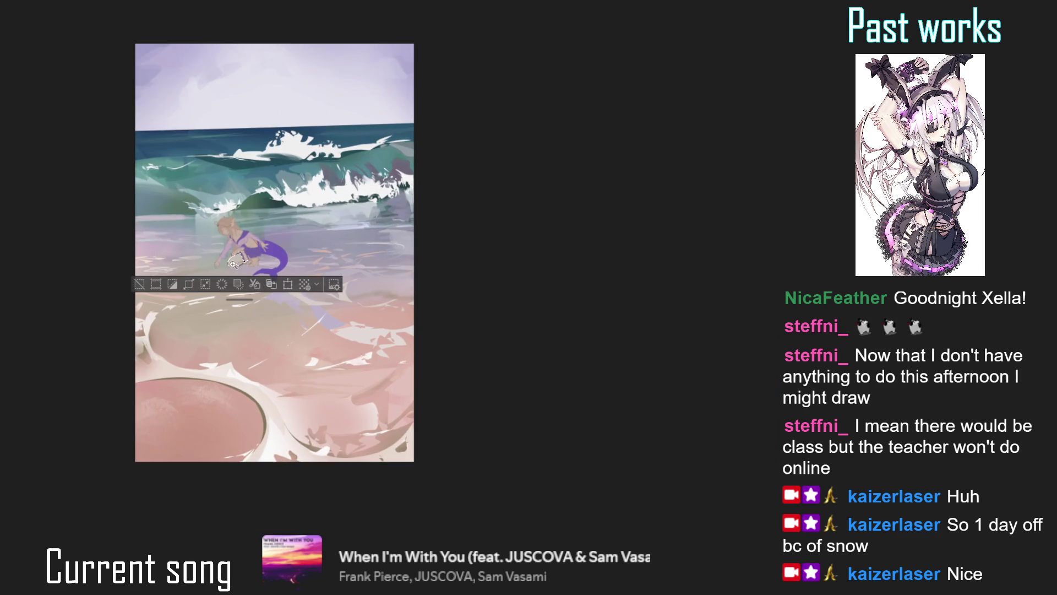
scroll(235, 285, "up", 3)
key("ctrl+d")
scroll(235, 285, "up", 1)
left_click_drag(235, 285, 385, 277)
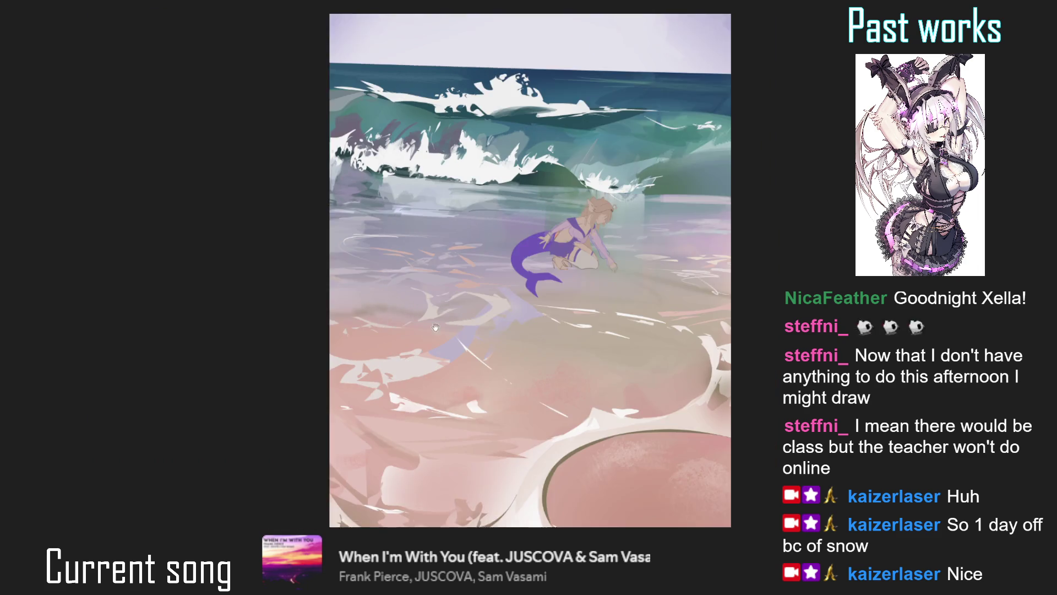
scroll(385, 277, "up", 5)
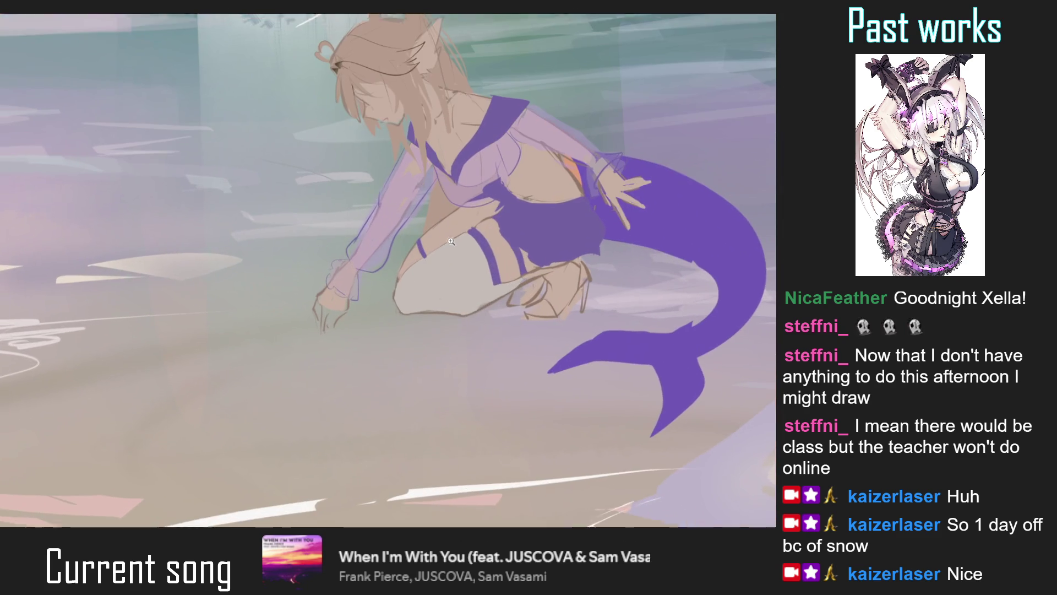
scroll(336, 288, "up", 1)
left_click_drag(335, 288, 330, 308)
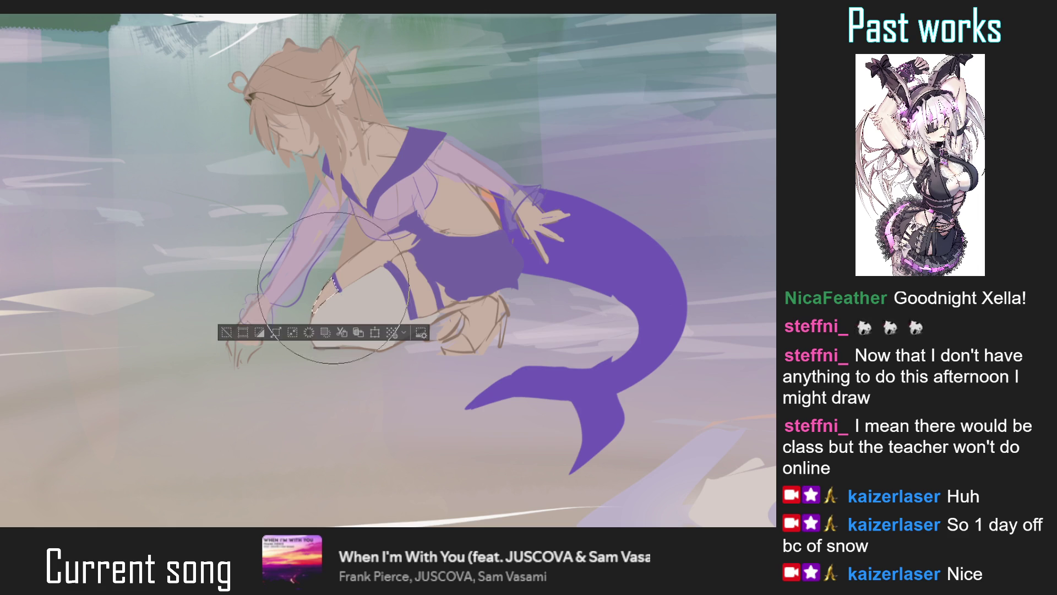
key("ctrl+d")
scroll(274, 309, "down", 3)
scroll(275, 309, "down", 2)
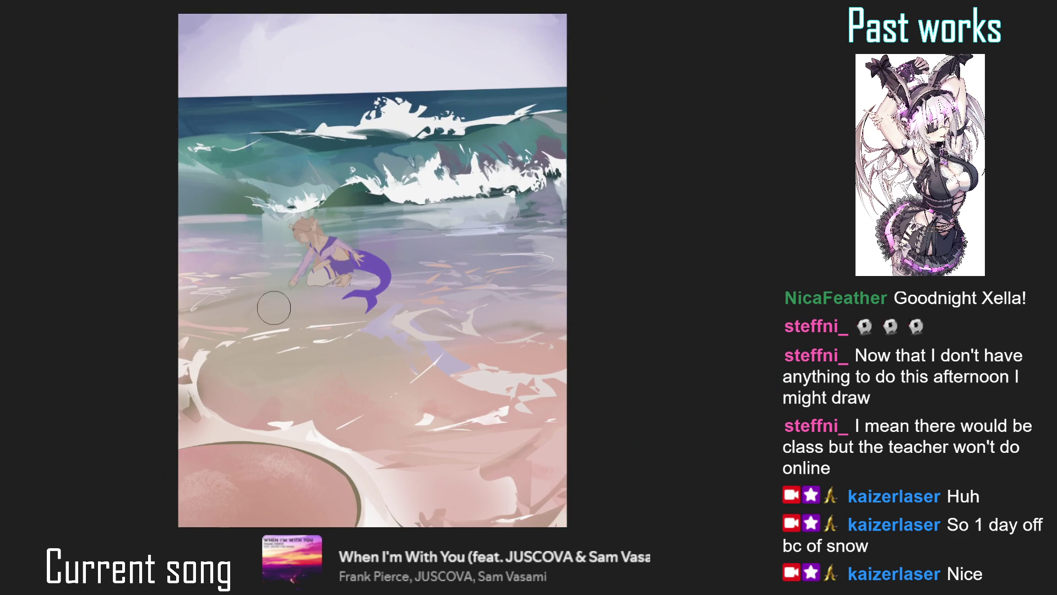
scroll(340, 293, "up", 5)
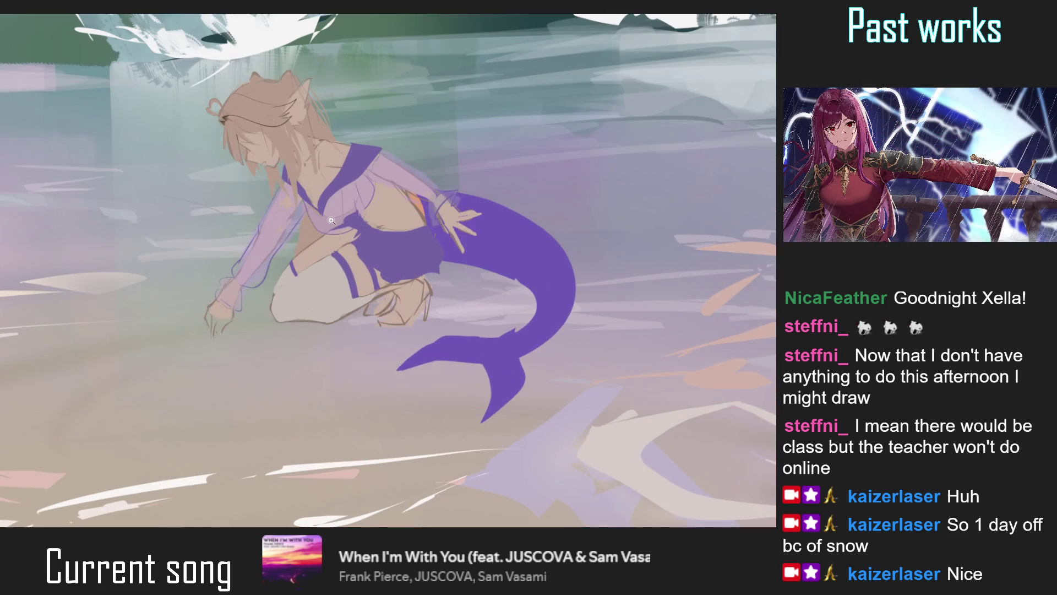
left_click_drag(337, 235, 338, 236)
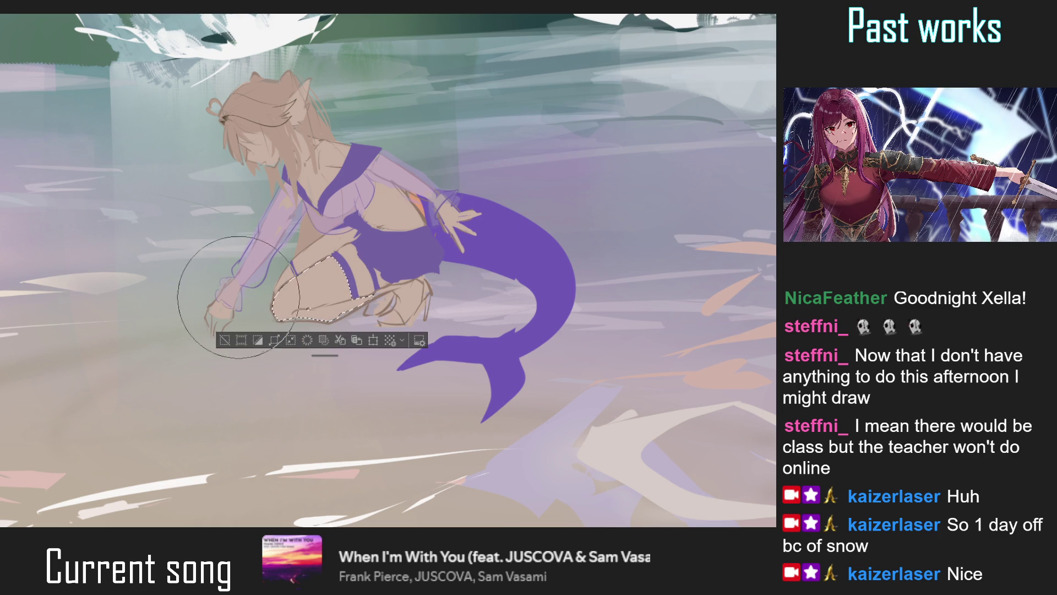
Paint the selected thigh in a pale beige stocking tone, then deselect and fit the view
left_click_drag(380, 295, 322, 300)
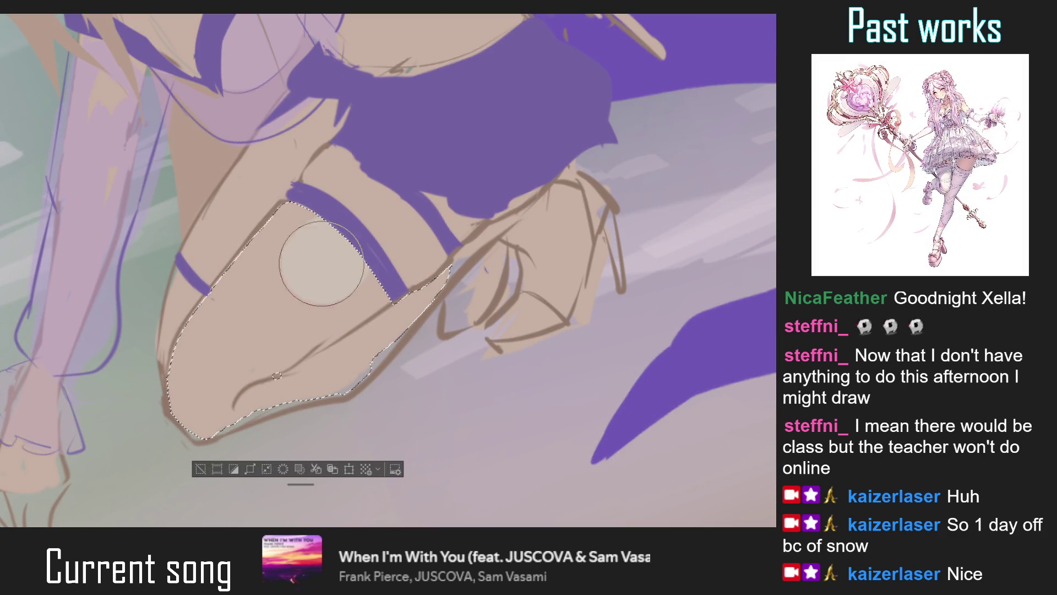
mouse_move(321, 263)
left_mouse_down()
mouse_move(213, 346)
mouse_move(272, 300)
left_mouse_up()
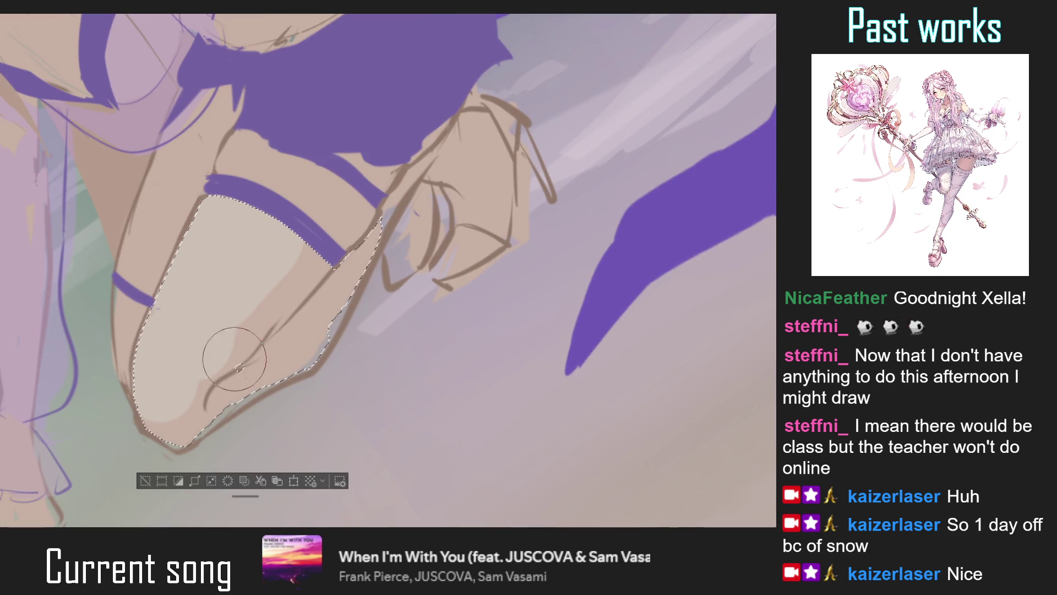
mouse_move(267, 302)
left_mouse_down()
mouse_move(272, 311)
mouse_move(314, 265)
left_mouse_up()
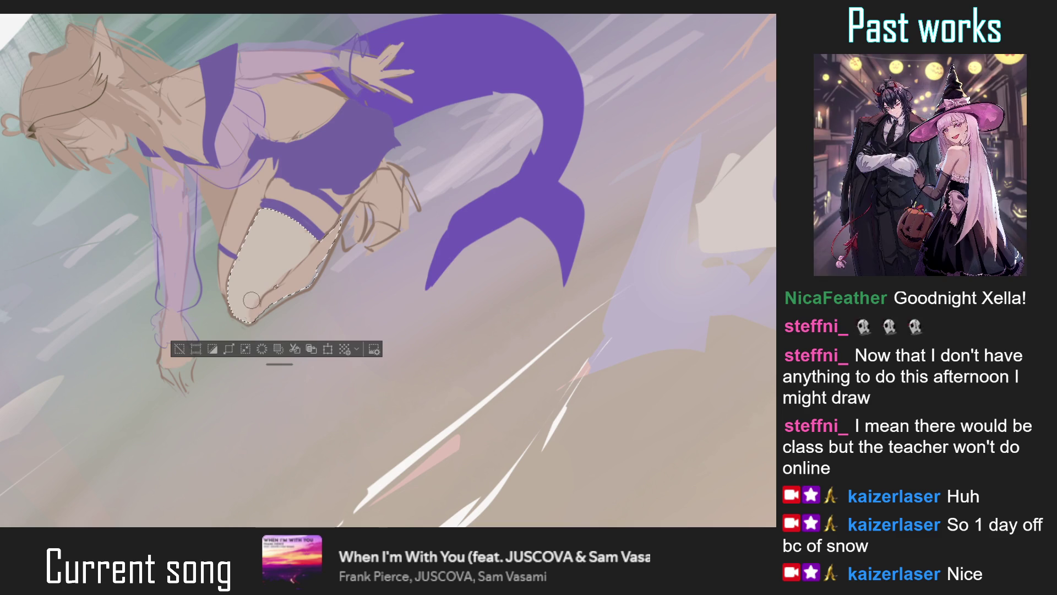
left_click_drag(290, 270, 332, 239)
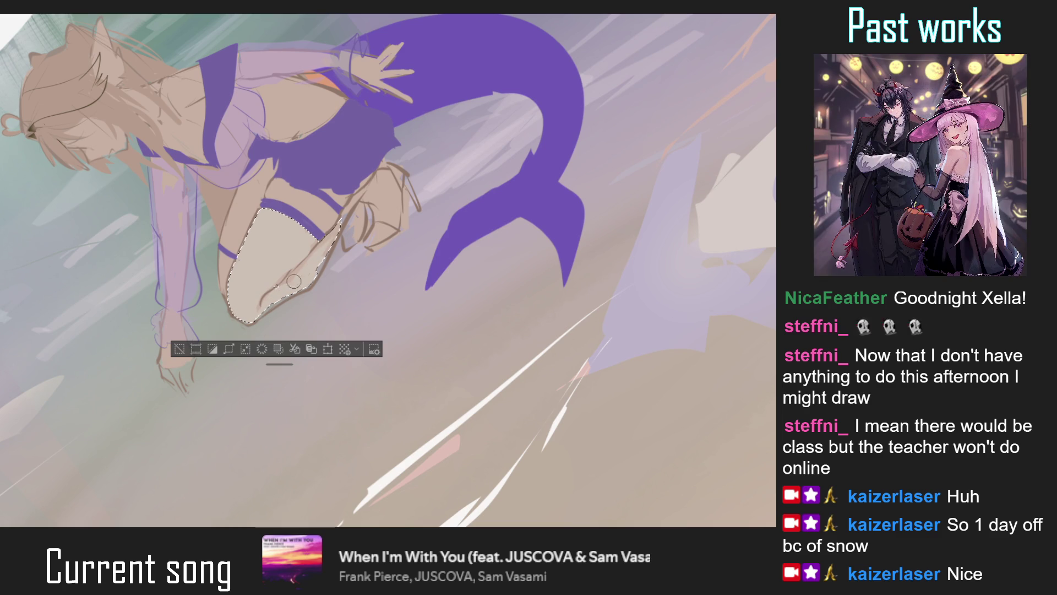
key("ctrl+d")
key("ctrl+0")
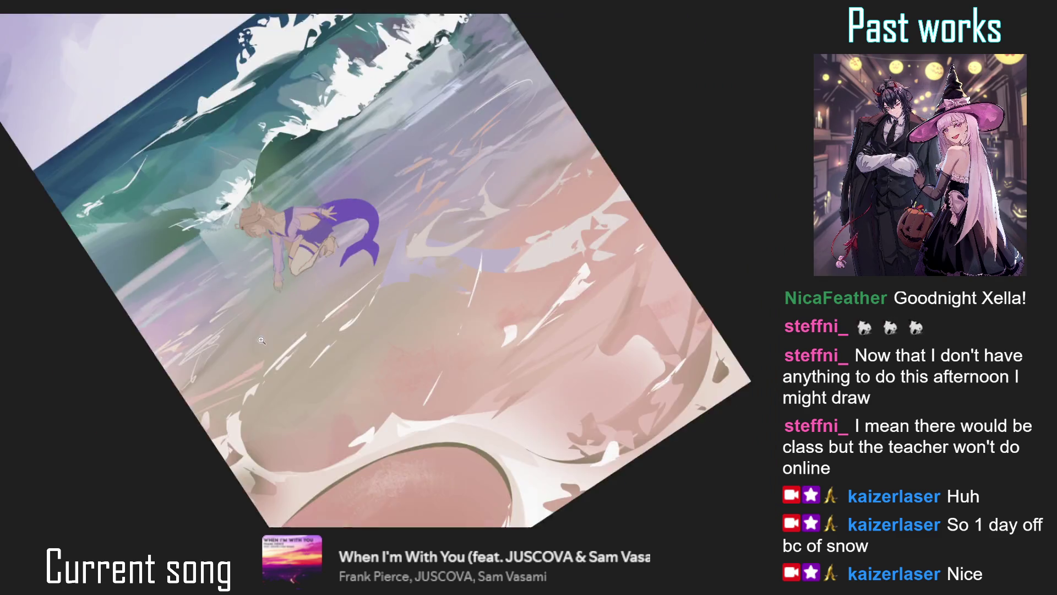
Select a thin strip along the thigh's outer edge beside the garter and smooth it
left_click(388, 216)
left_click_drag(318, 222, 330, 248)
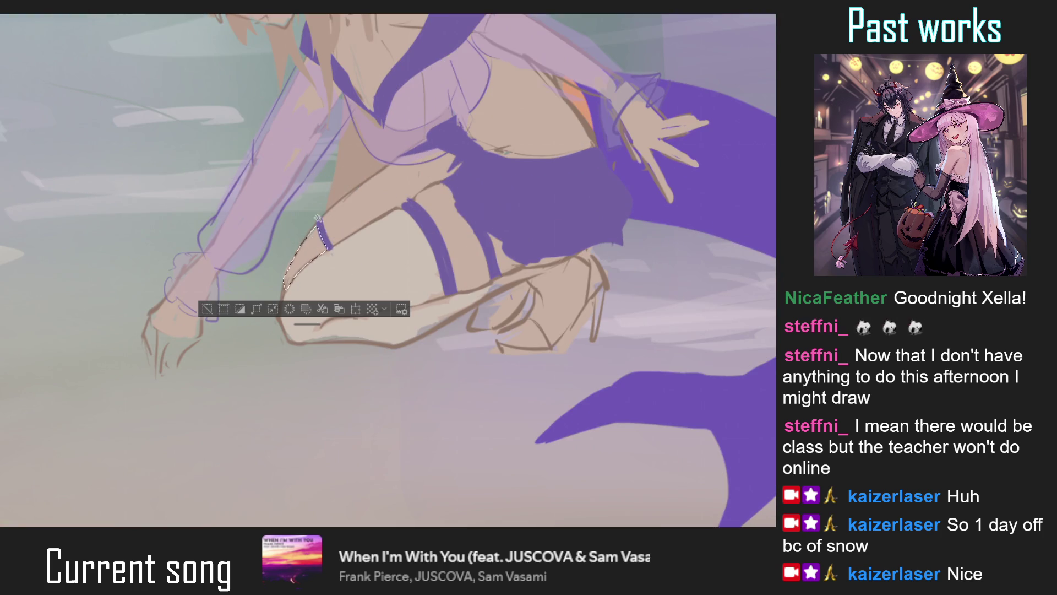
scroll(331, 251, "up", 3)
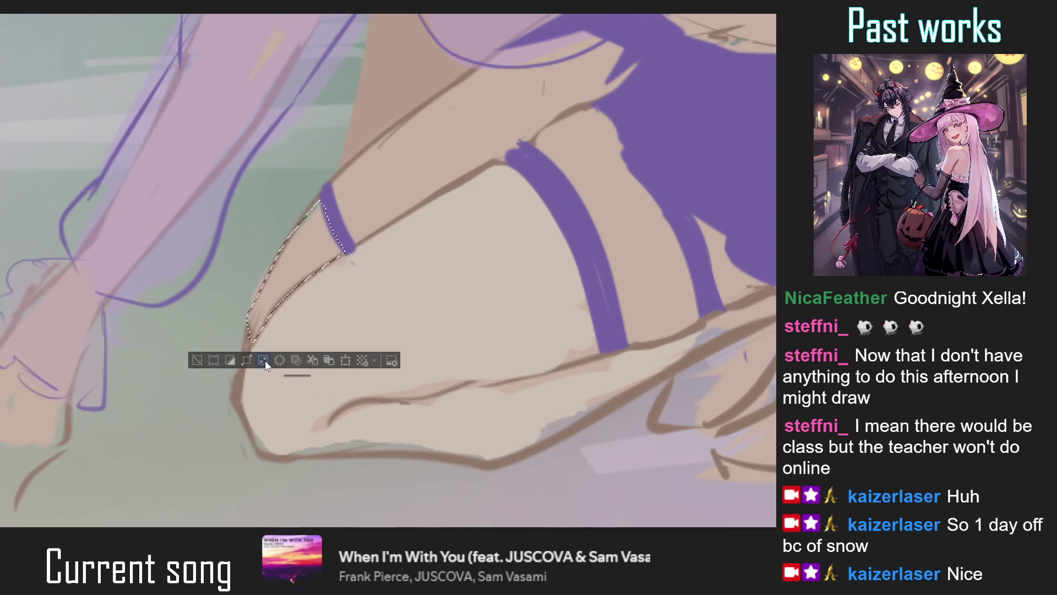
mouse_move(320, 208)
left_mouse_down()
mouse_move(324, 260)
mouse_move(275, 308)
left_mouse_up()
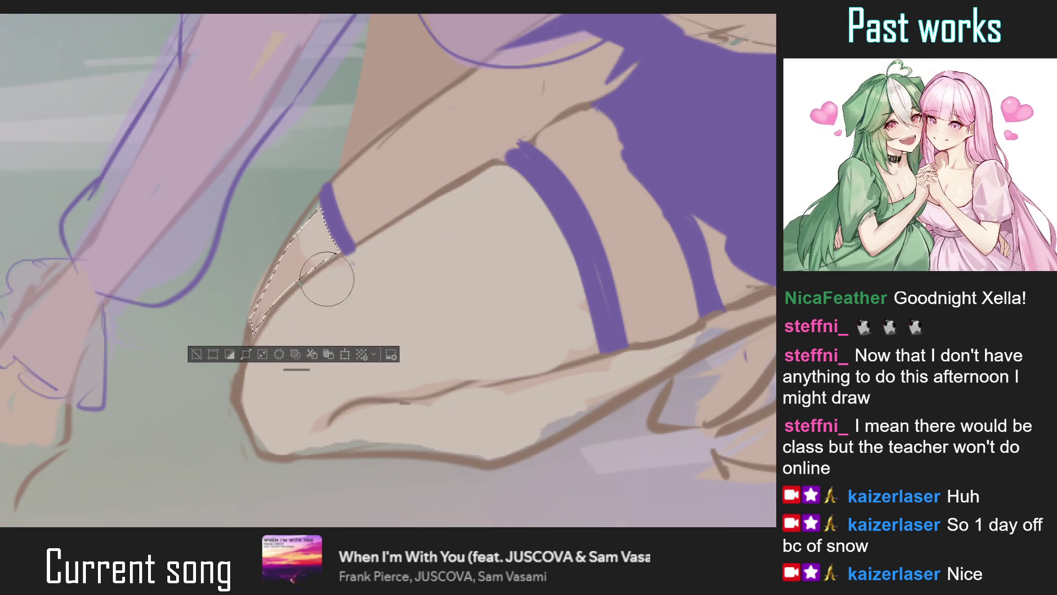
key("ctrl+d")
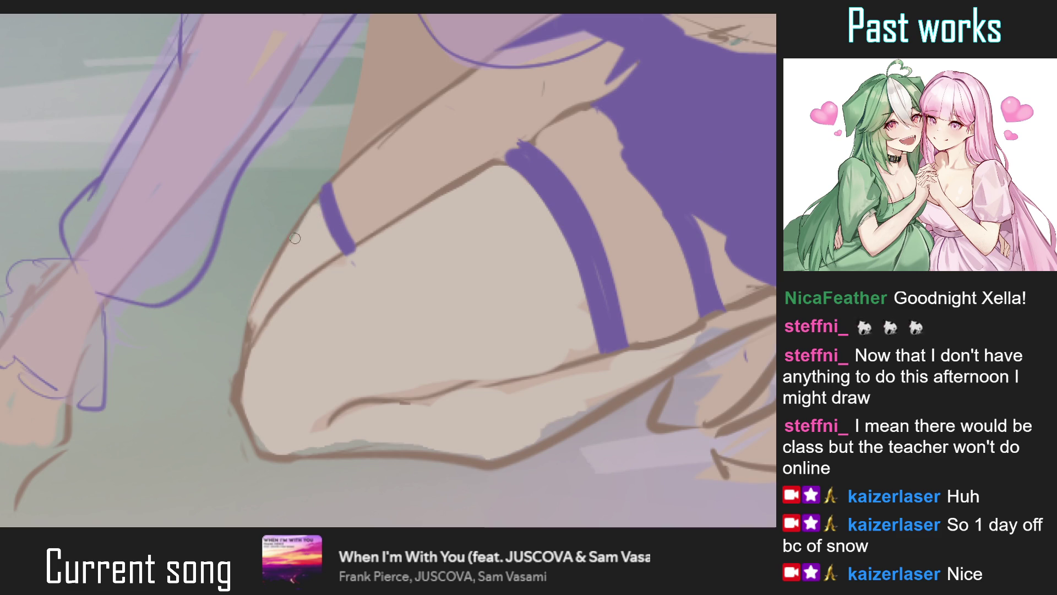
key("ctrl+0")
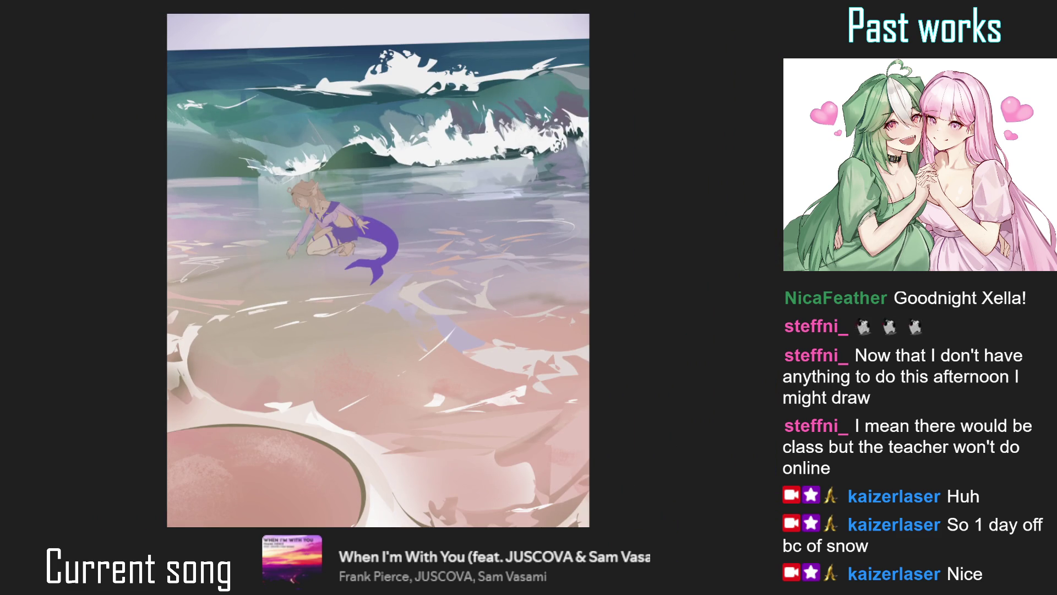
Shrink the brush and mirror the canvas view to check the leg outline
scroll(244, 236, "up", 10)
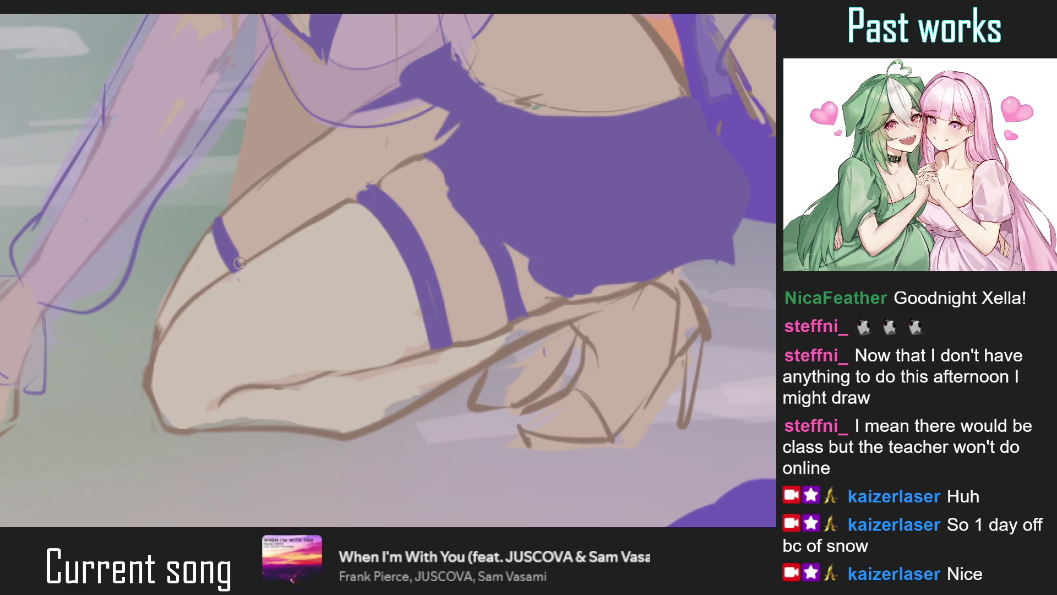
left_click_drag(239, 262, 248, 264)
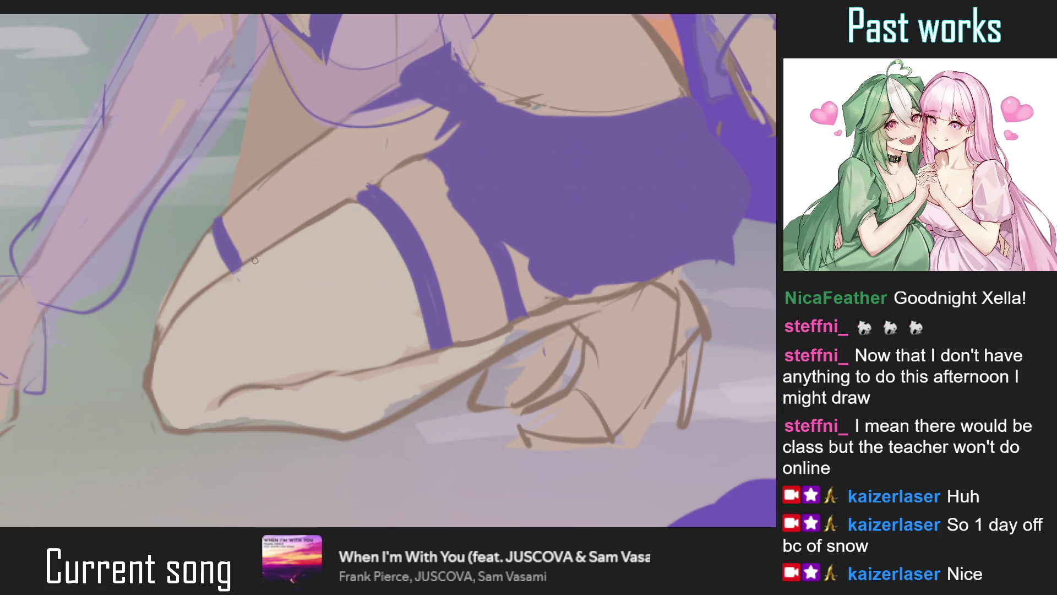
scroll(245, 286, "down", 5)
scroll(240, 314, "down", 5)
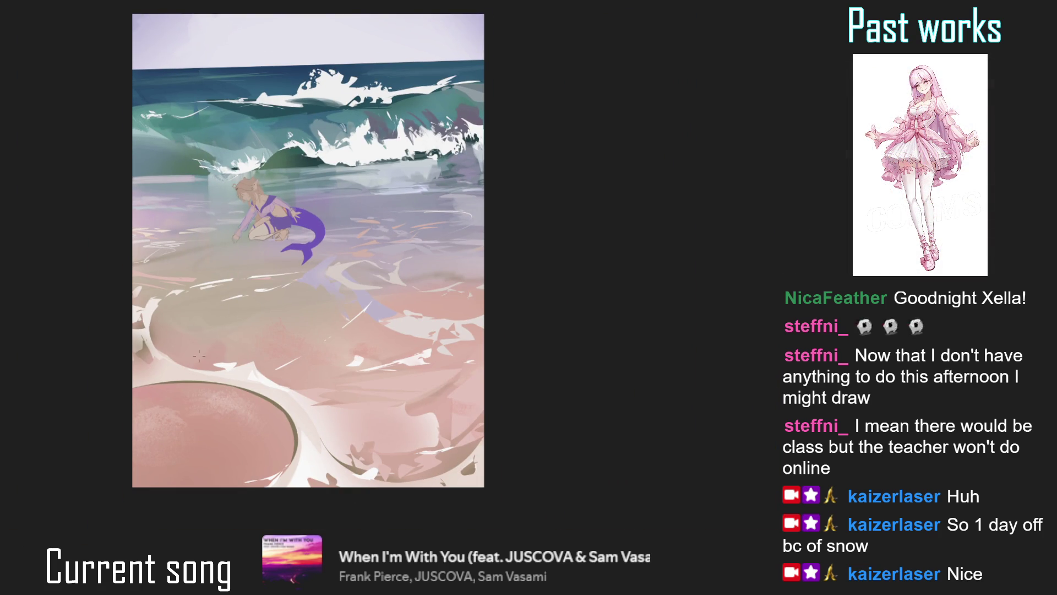
key("m")
key("m")
scroll(360, 197, "down", 2)
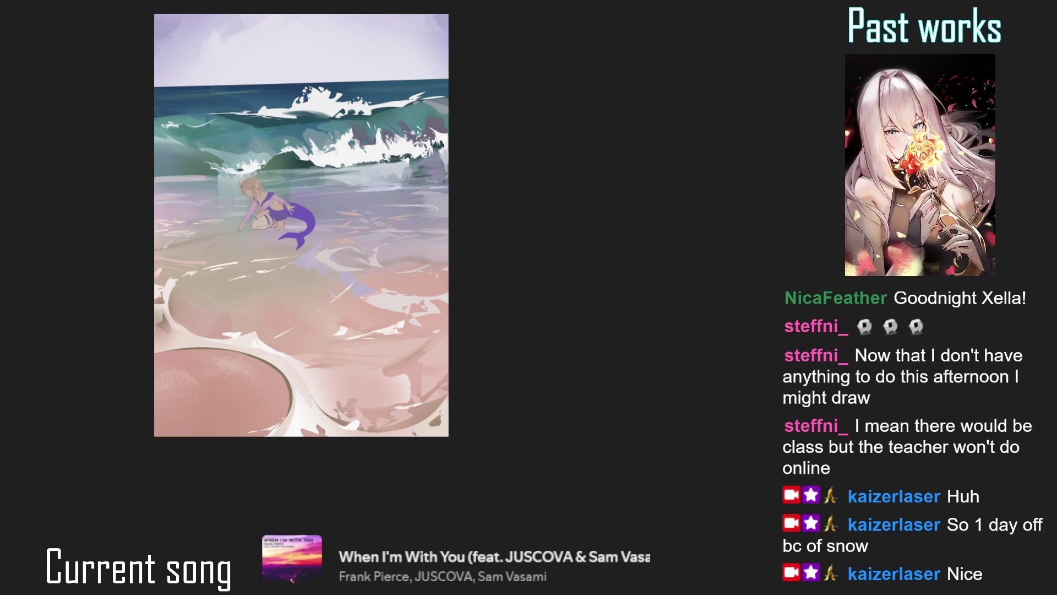
scroll(247, 176, "up", 5)
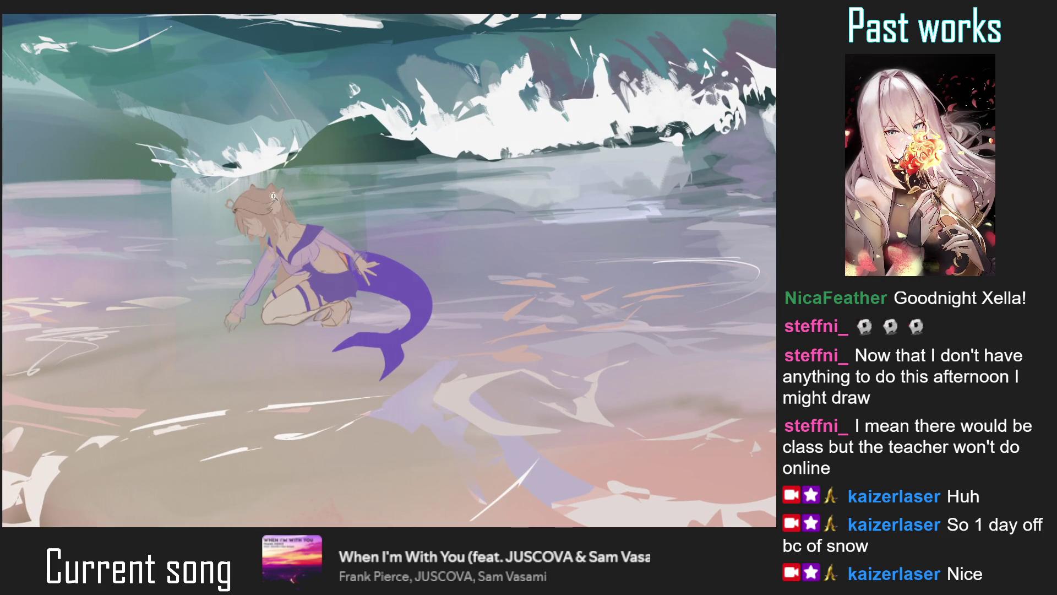
Paint skin tone over the inner edge of the purple collar at the neck
scroll(275, 207, "up", 5)
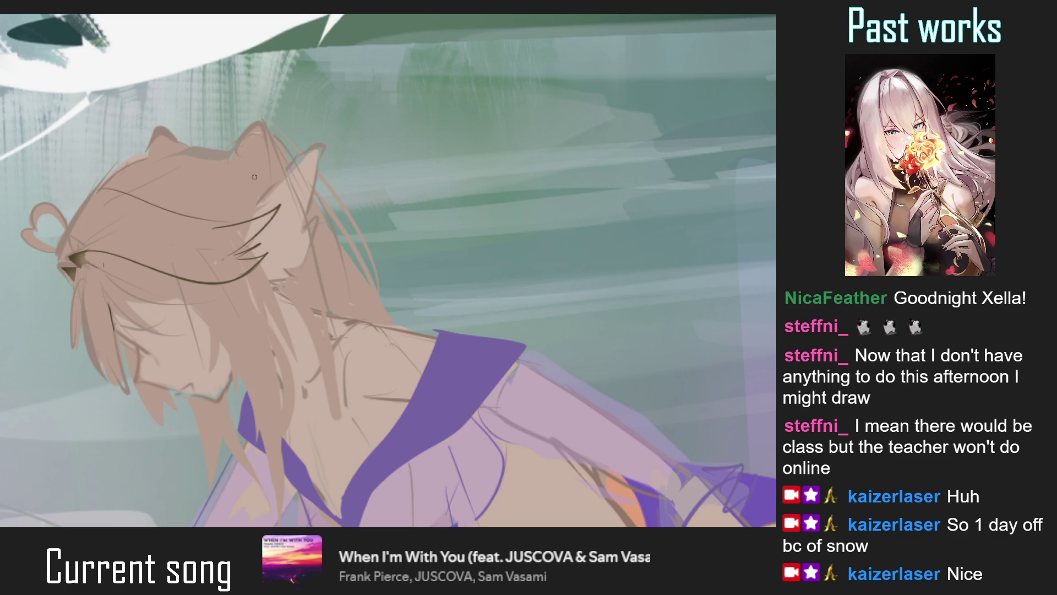
scroll(265, 175, "down", 5)
left_click_drag(265, 175, 215, 160)
key("m")
scroll(362, 277, "up", 5)
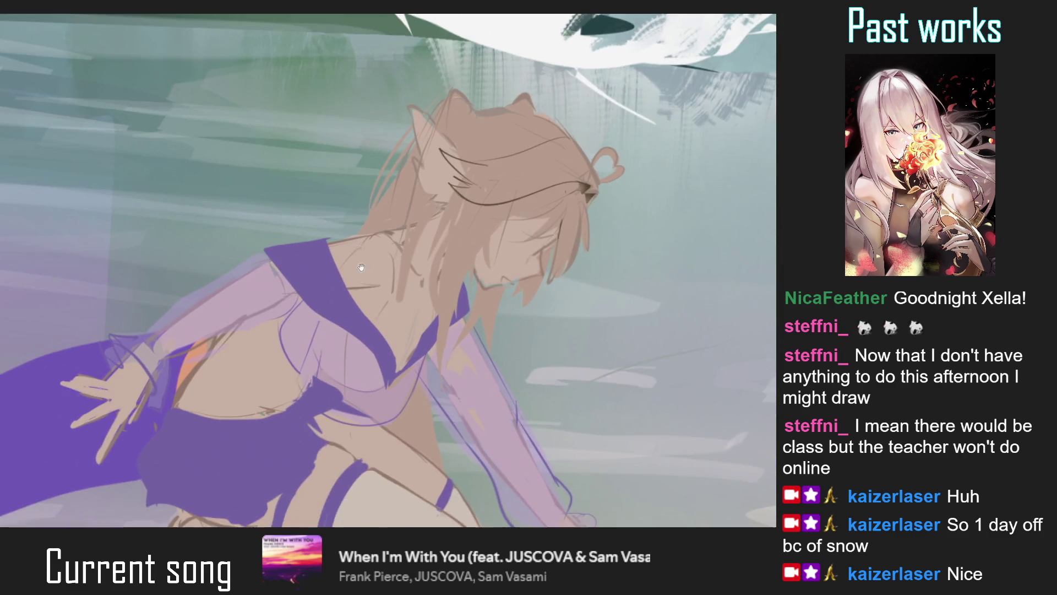
scroll(361, 277, "up", 2)
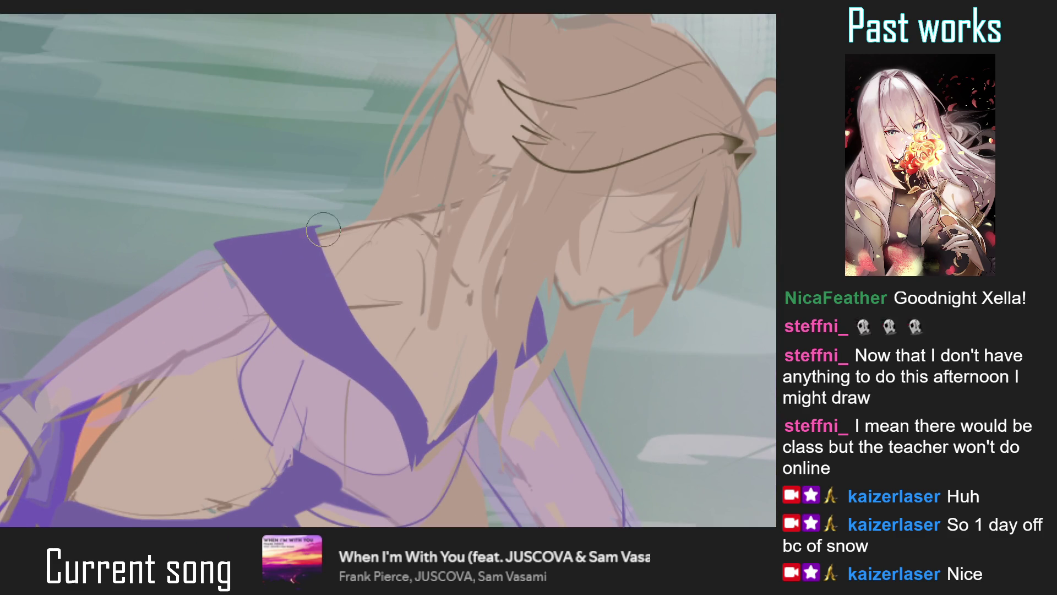
left_click_drag(368, 330, 333, 237)
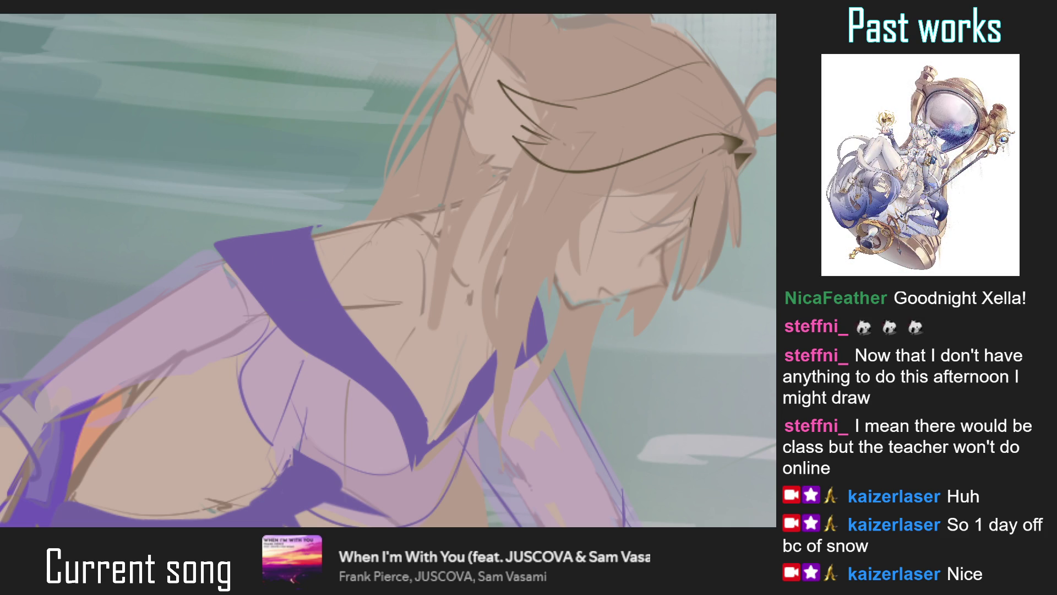
Zoom out to the whole canvas, then zoom in on the torso and tilt the view
key("ctrl+0")
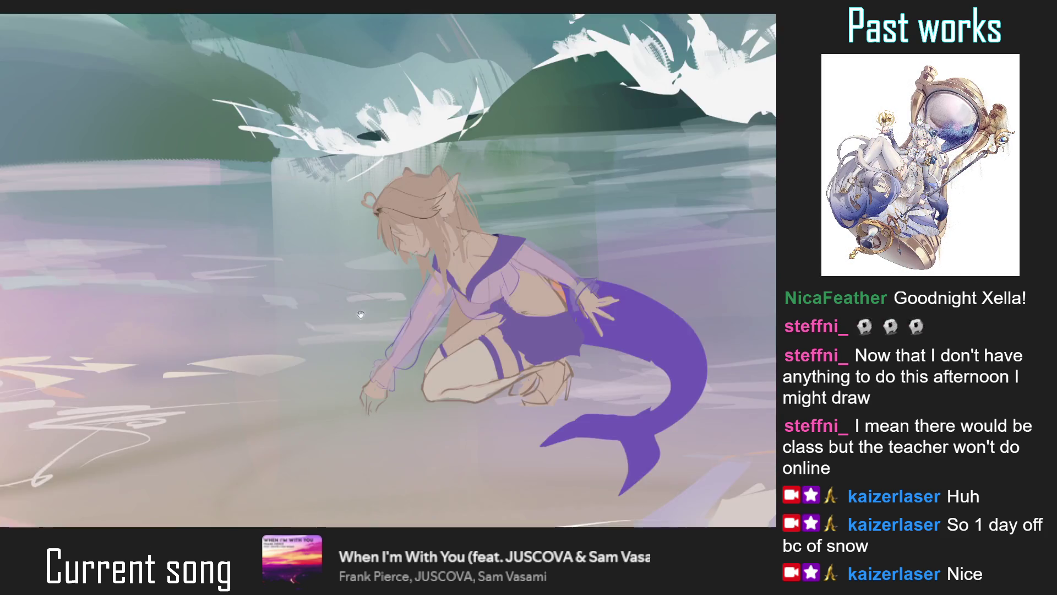
key("ctrl+minus")
key("ctrl+minus")
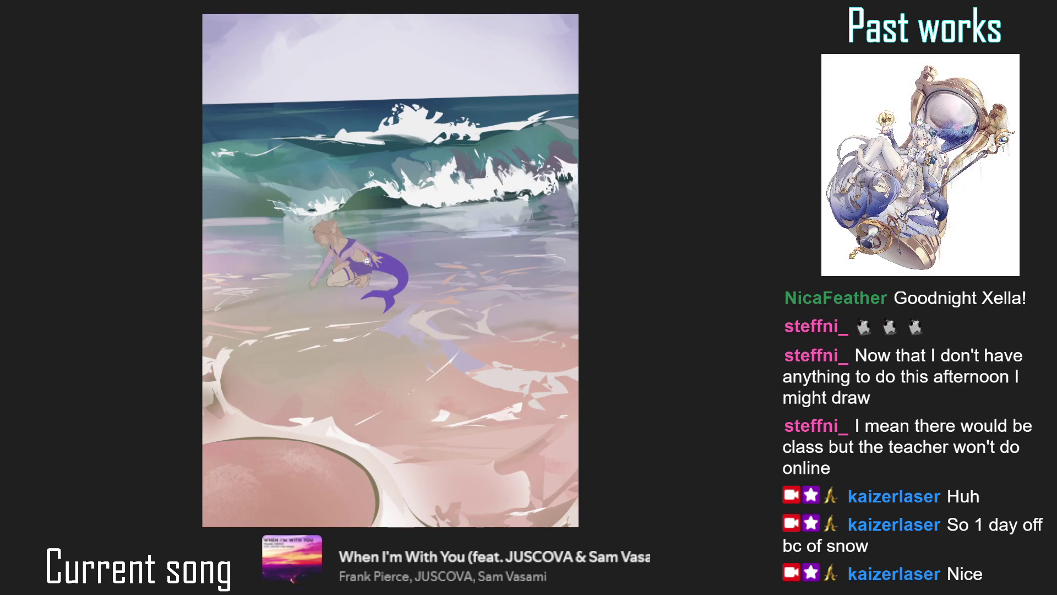
key("ctrl+0")
left_click_drag(329, 224, 373, 221)
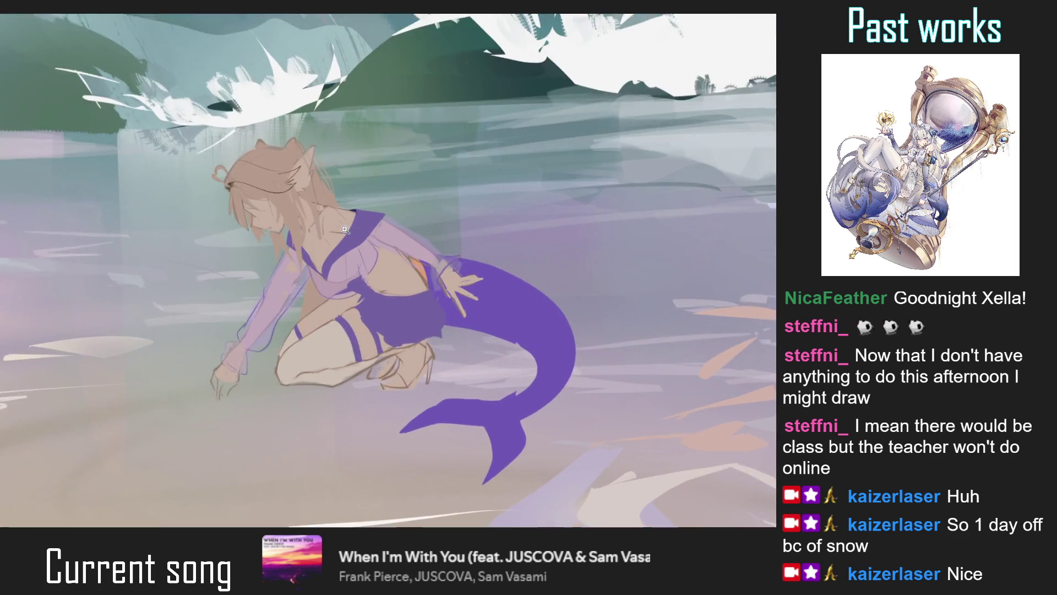
mouse_move(300, 232)
left_mouse_down()
mouse_move(296, 174)
mouse_move(305, 194)
mouse_move(275, 190)
left_mouse_up()
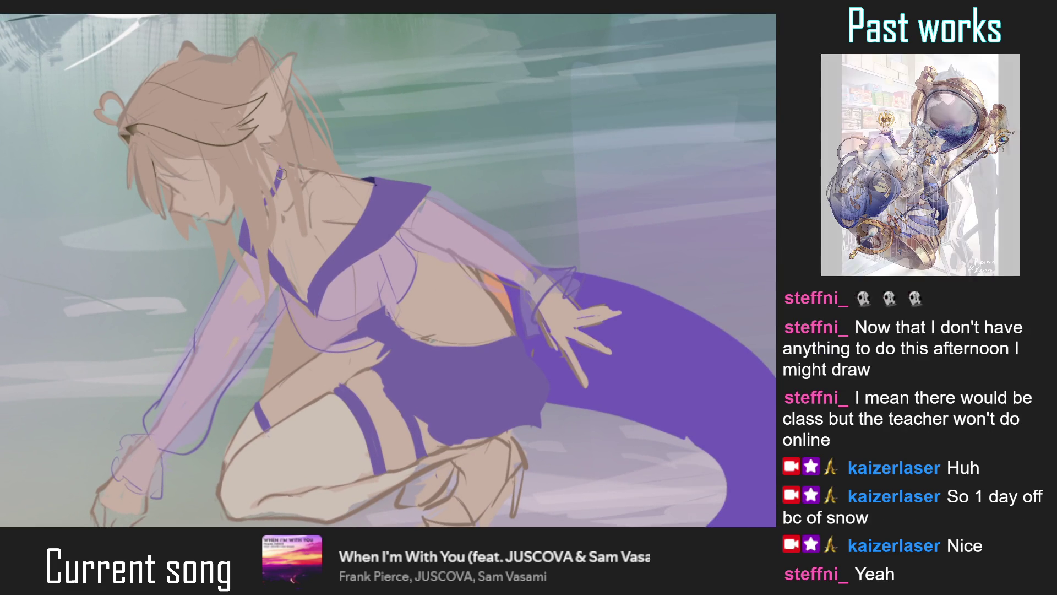
scroll(262, 201, "down", 5)
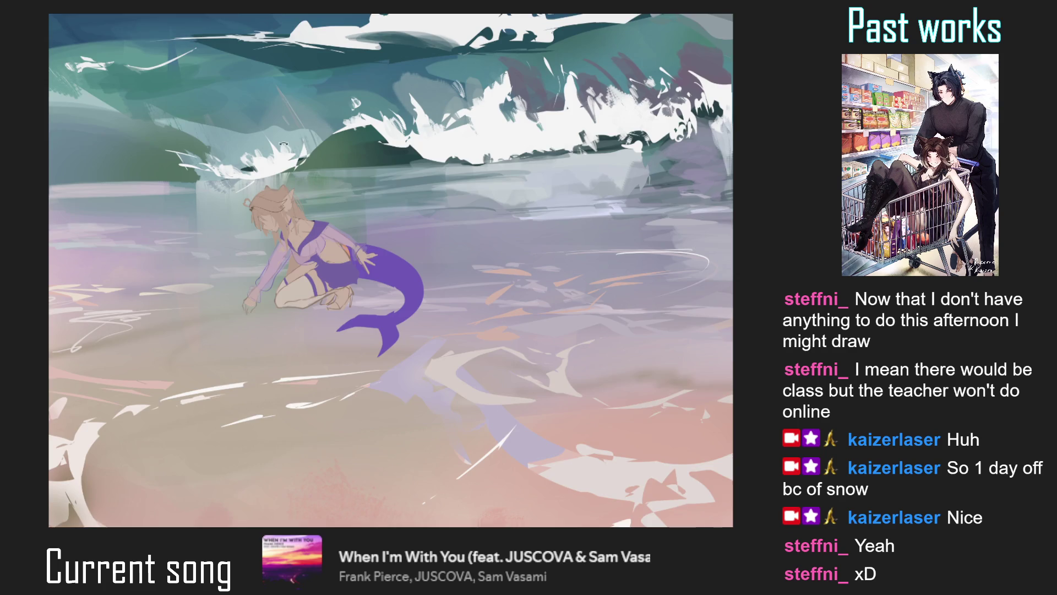
Draw a thin neck line below the choker, redrawing it twice
left_click_drag(300, 194, 325, 135)
scroll(309, 171, "up", 5)
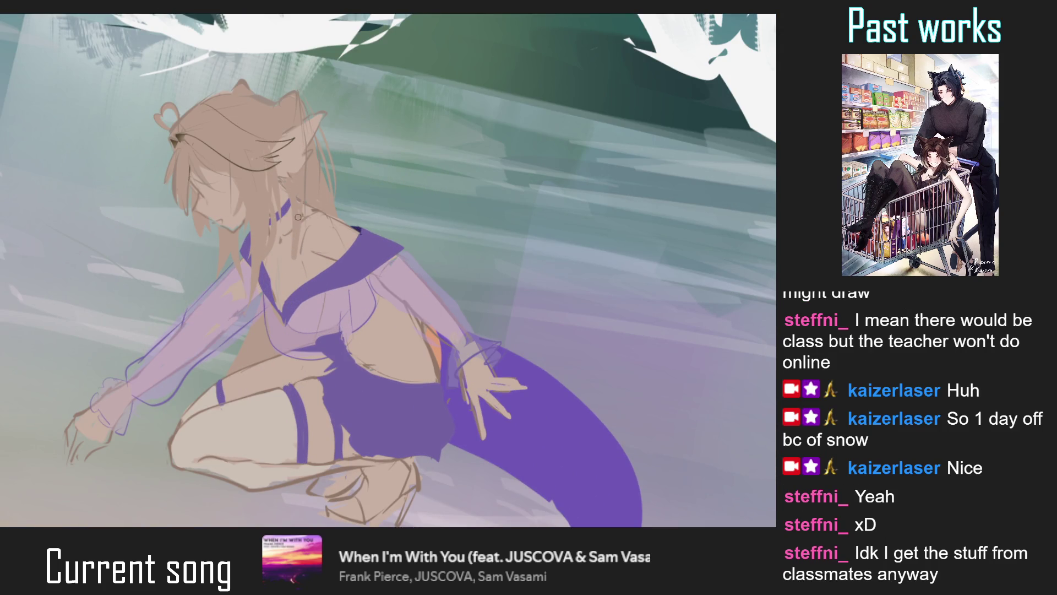
left_click_drag(292, 224, 282, 260)
key("ctrl+z")
left_click_drag(294, 205, 282, 257)
key("ctrl+z")
left_click_drag(294, 225, 276, 253)
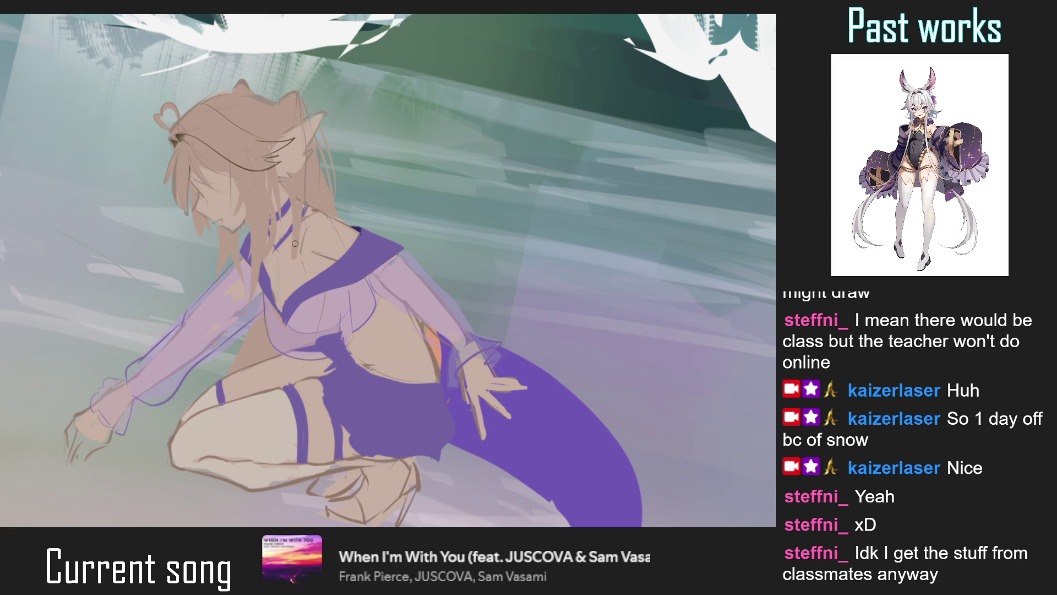
Draw a collarbone line across the chest, then reset the view to the whole drawing
mouse_move(274, 248)
left_mouse_down()
mouse_move(321, 266)
mouse_move(379, 408)
mouse_move(372, 253)
left_mouse_up()
scroll(272, 250, "down", 5)
scroll(372, 252, "up", 5)
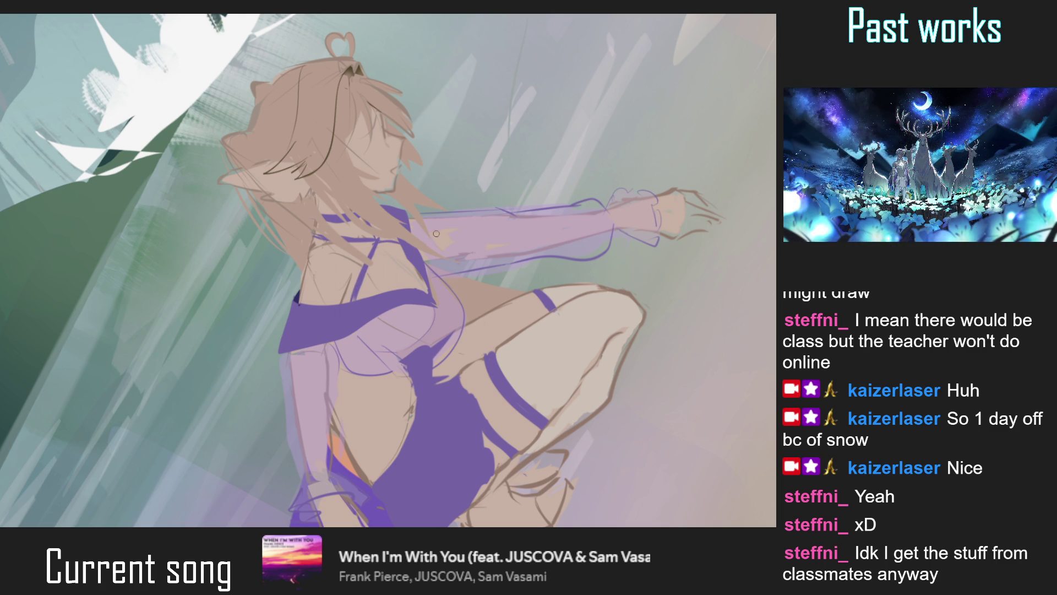
scroll(394, 240, "down", 5)
left_click_drag(394, 240, 348, 384)
key("5")
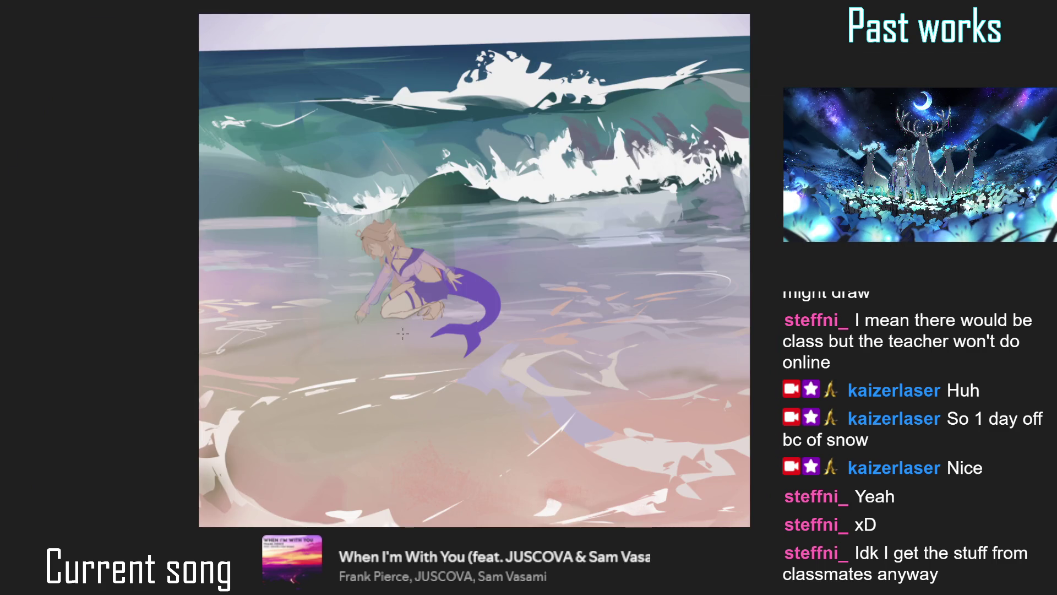
scroll(347, 302, "down", 1)
scroll(347, 302, "down", 1)
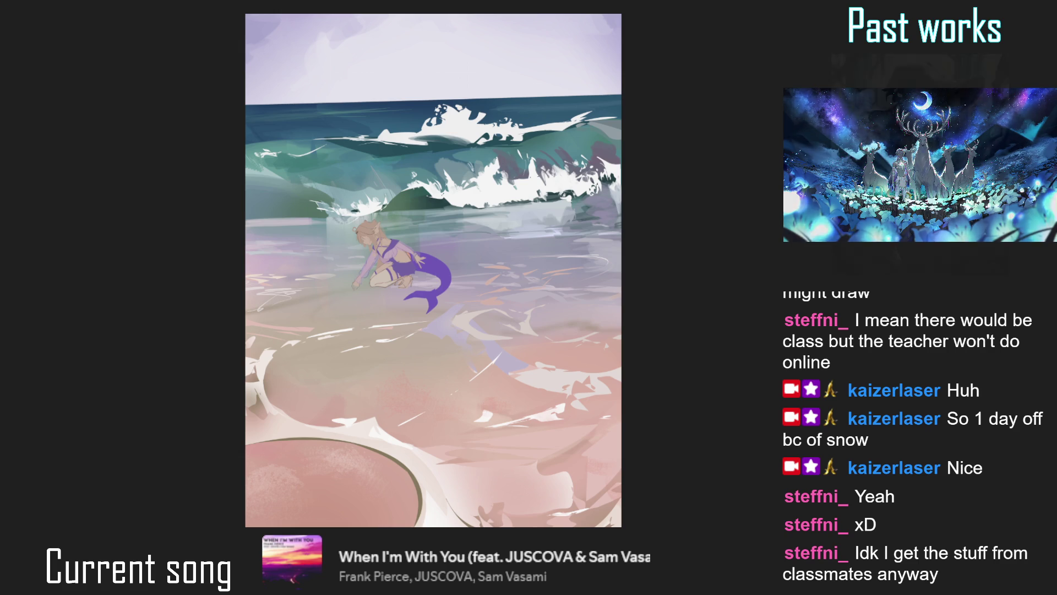
scroll(441, 278, "up", 2)
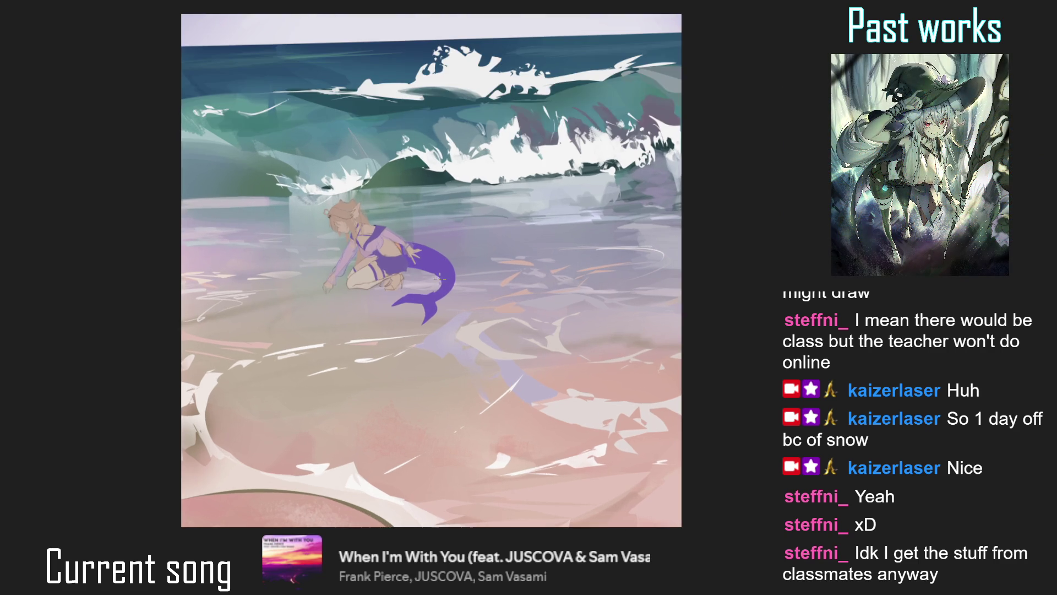
scroll(384, 235, "down", 1)
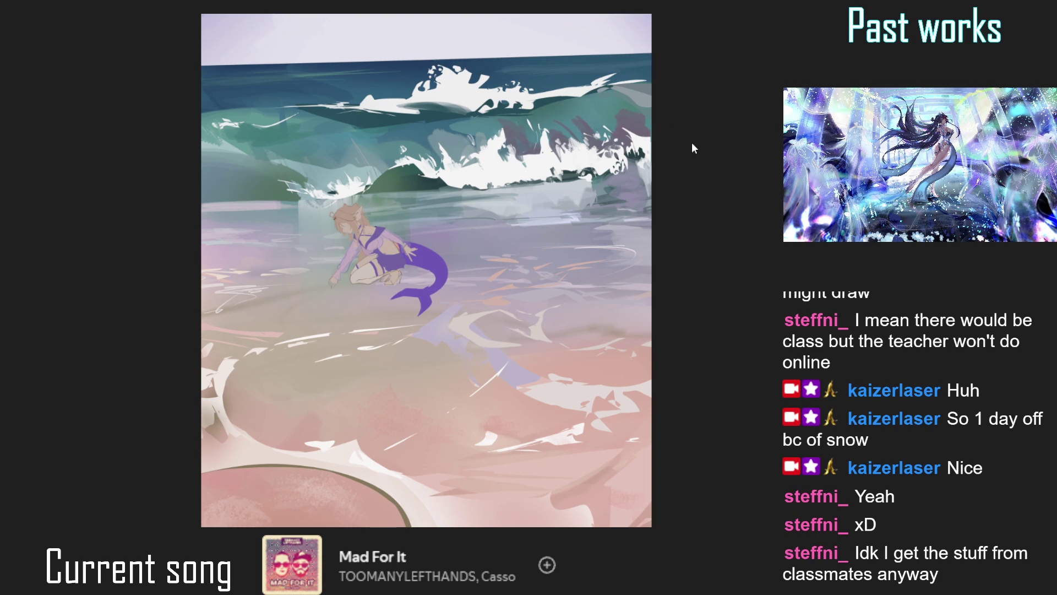
scroll(386, 124, "down", 2)
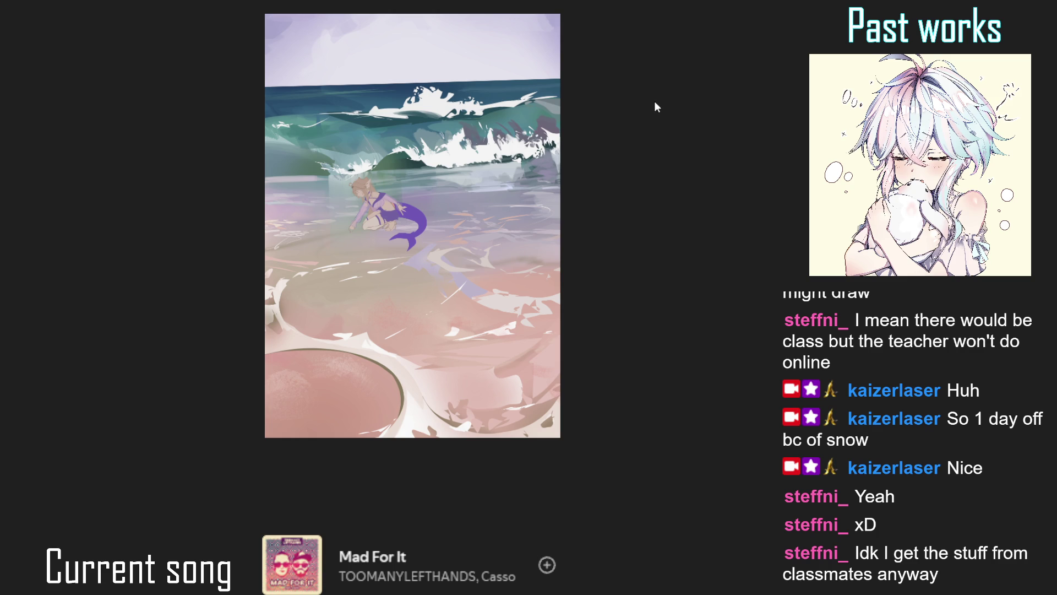
key("ctrl+plus")
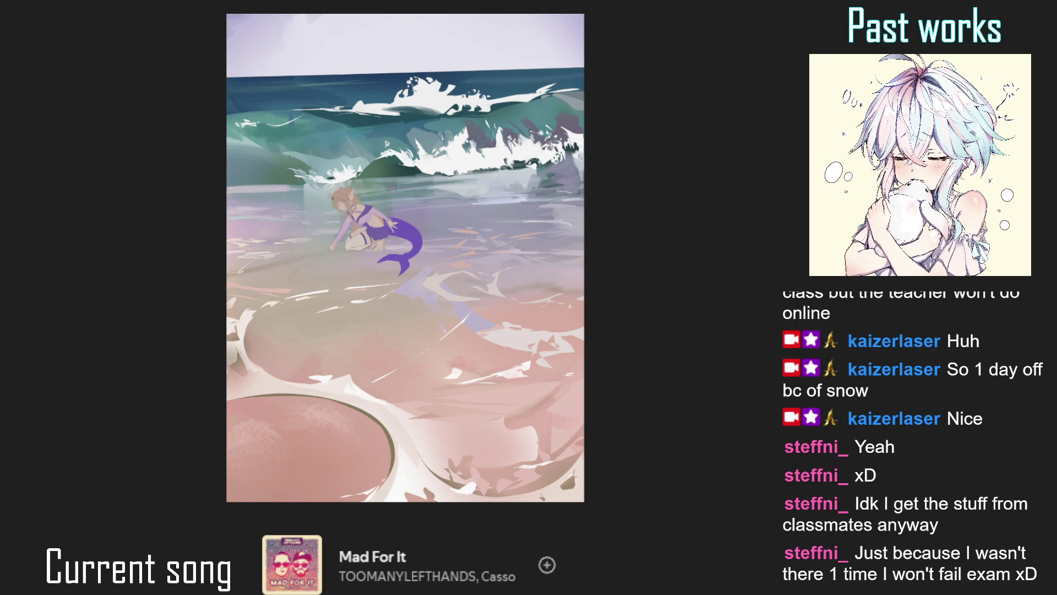
key("ctrl+plus")
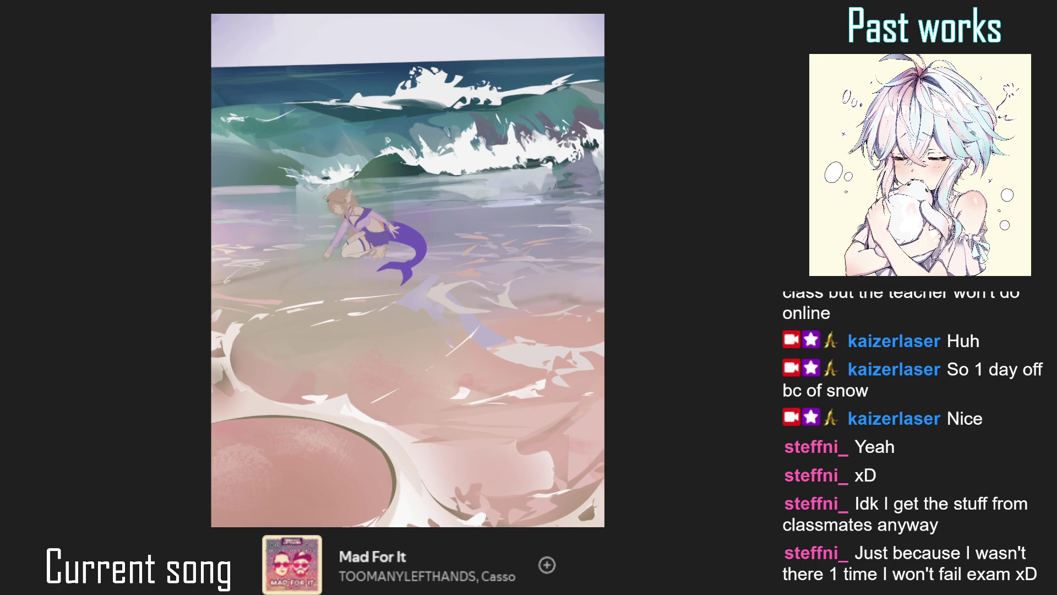
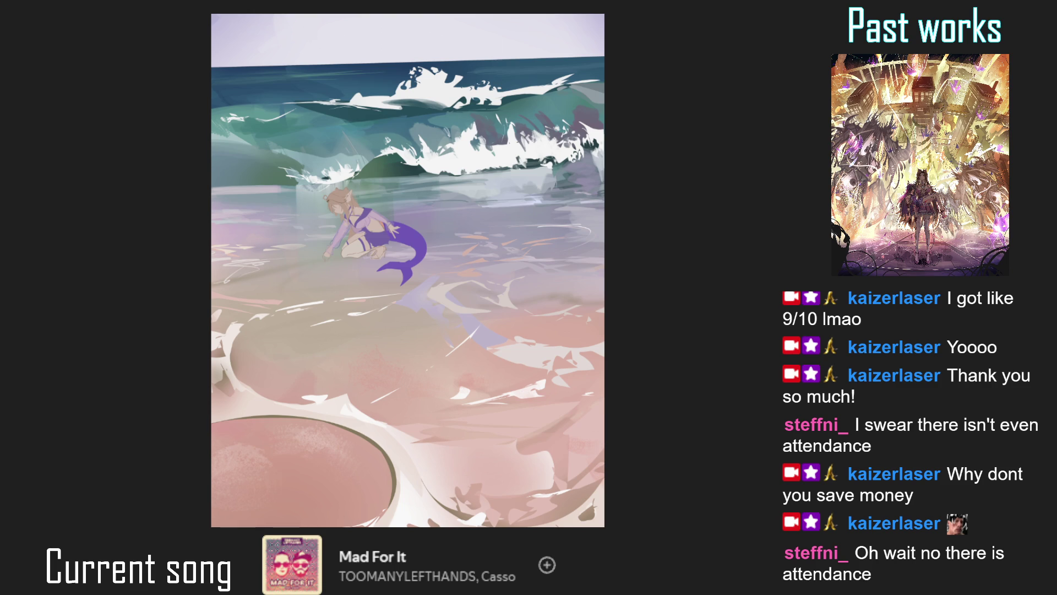
Mirror the canvas horizontally and zoom in on the mermaid
key("h")
key("h")
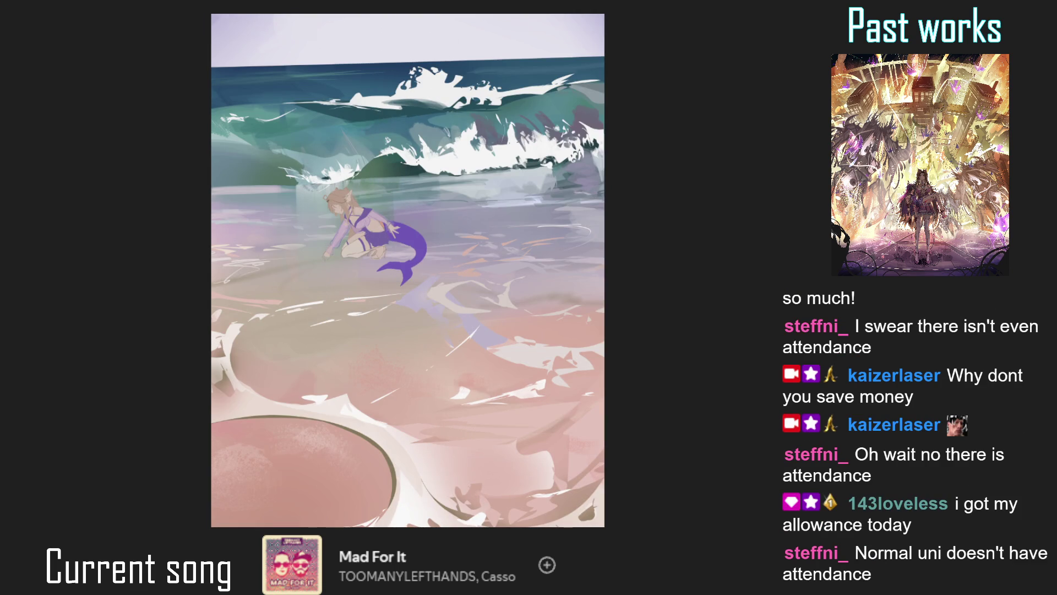
scroll(396, 272, "up", 3)
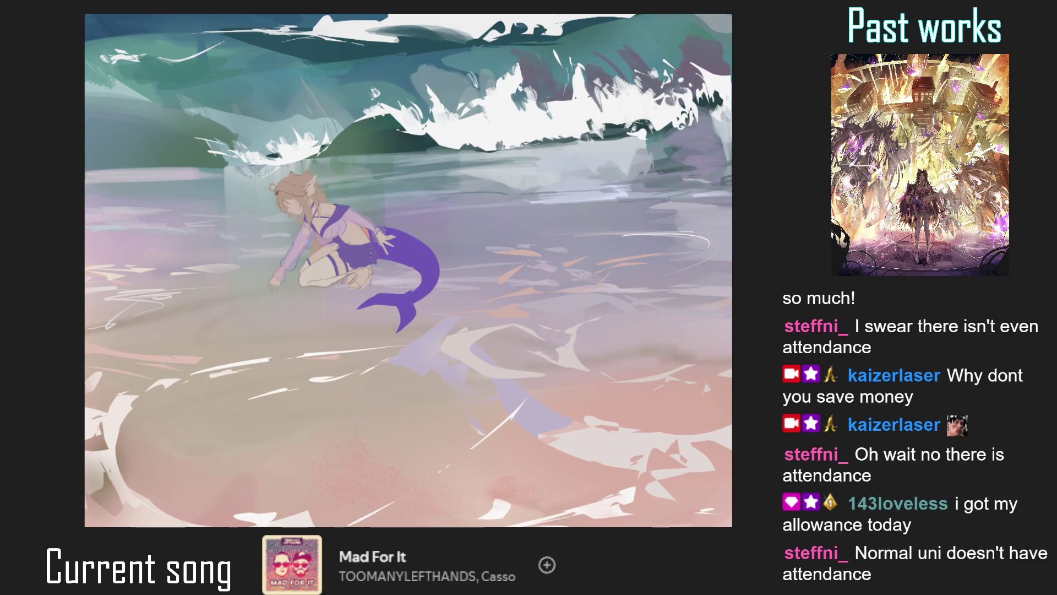
scroll(396, 273, "up", 3)
scroll(397, 273, "up", 3)
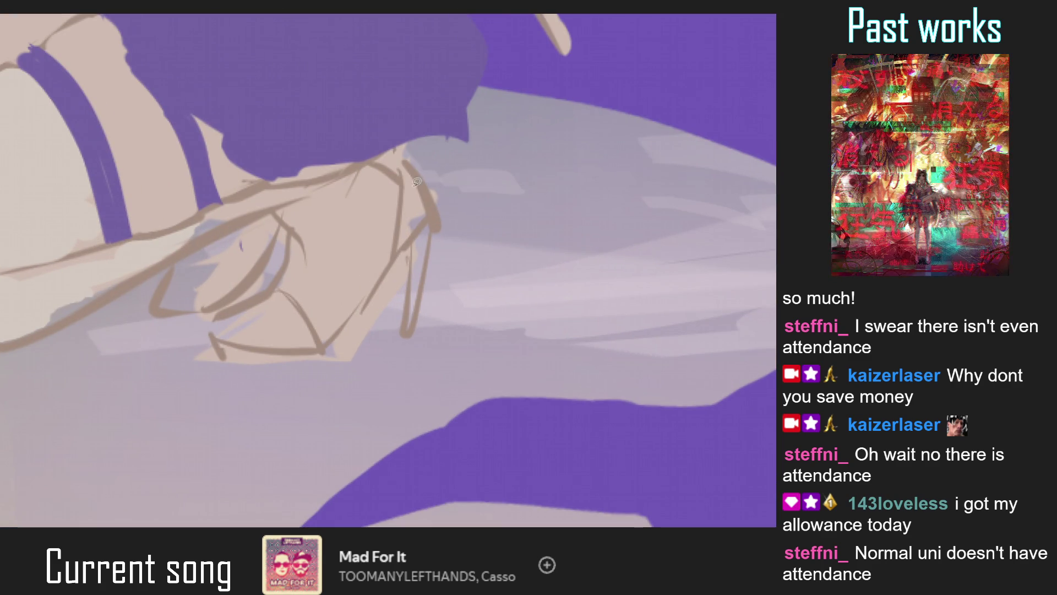
Touch up a small purple patch, then lasso-fill the arm and lower-hand gaps with purple
mouse_move(406, 150)
left_mouse_down()
mouse_move(399, 246)
mouse_move(413, 327)
left_mouse_up()
scroll(412, 327, "down", 10)
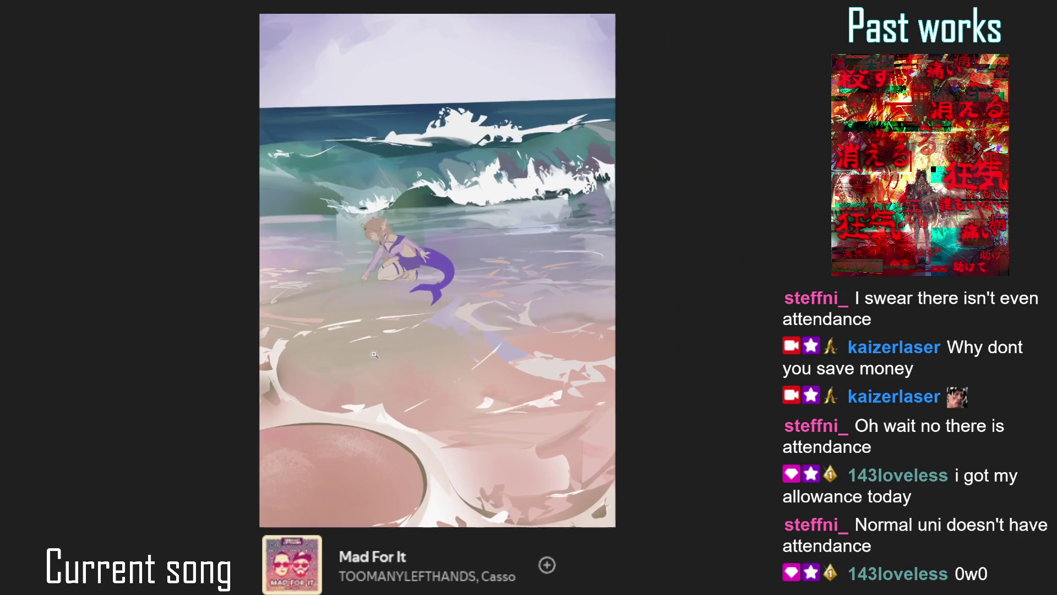
mouse_move(392, 364)
left_mouse_down()
mouse_move(400, 395)
mouse_move(426, 259)
left_mouse_up()
scroll(426, 260, "up", 5)
scroll(364, 195, "up", 4)
mouse_move(363, 196)
left_mouse_down()
mouse_move(426, 261)
mouse_move(418, 281)
left_mouse_up()
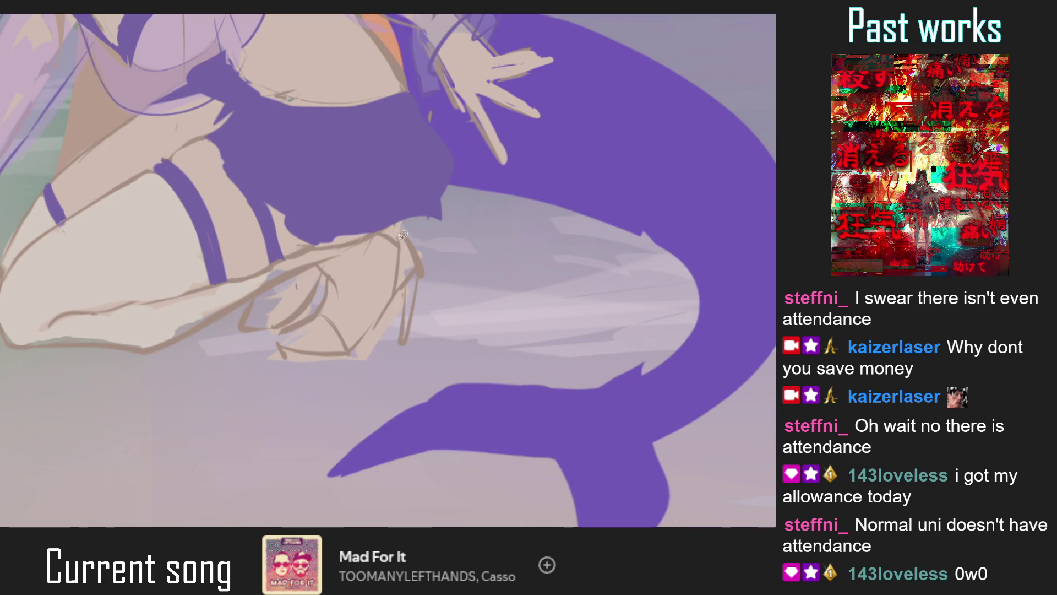
mouse_move(404, 234)
left_mouse_down()
mouse_move(406, 289)
mouse_move(409, 276)
left_mouse_up()
mouse_move(315, 311)
left_mouse_down()
mouse_move(284, 350)
mouse_move(344, 351)
left_mouse_up()
Fill the gap between knee and shoe with purple and reset the canvas rotation
scroll(338, 362, "down", 3)
scroll(338, 362, "down", 2)
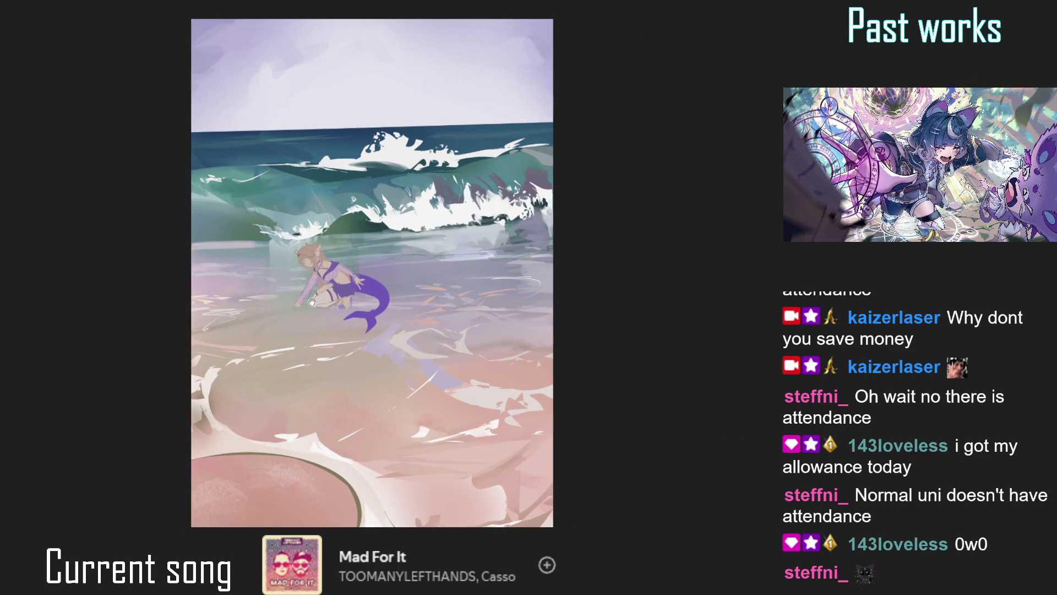
scroll(312, 291, "up", 3)
scroll(312, 291, "up", 2)
scroll(297, 275, "up", 2)
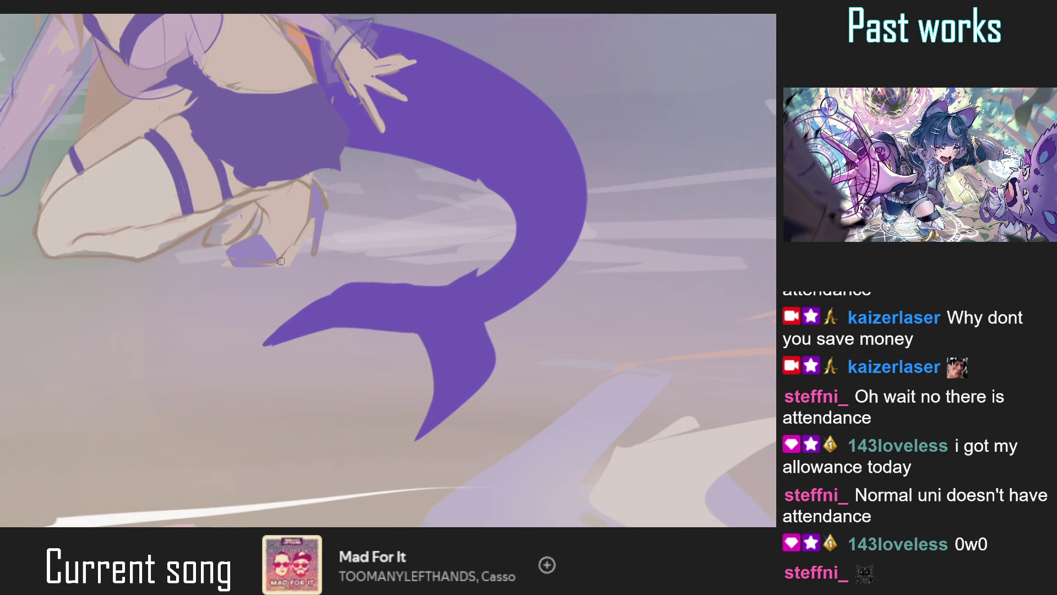
scroll(287, 303, "down", 5)
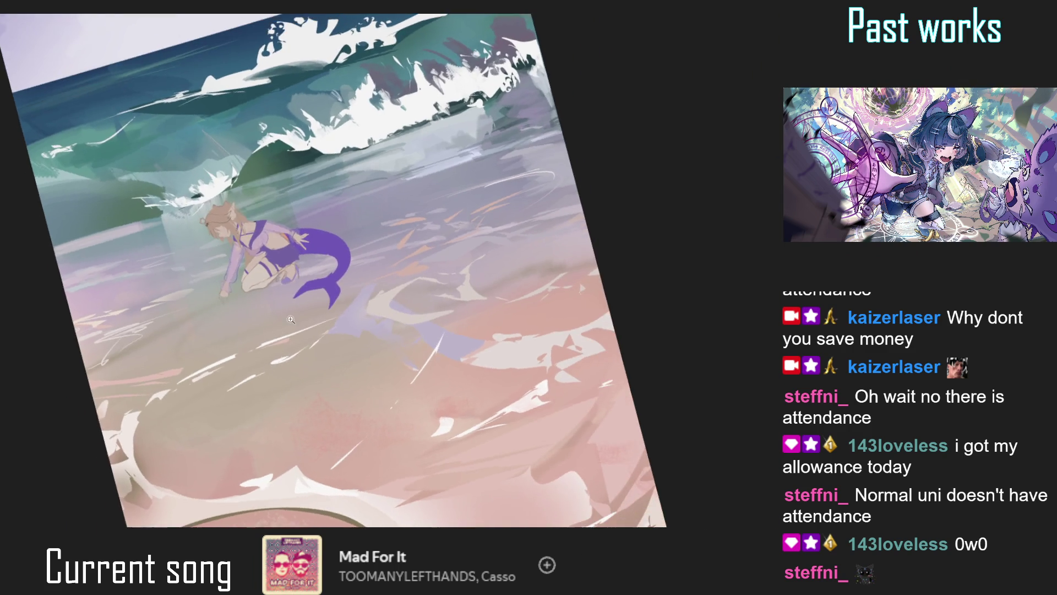
scroll(301, 259, "up", 3)
scroll(300, 259, "up", 2)
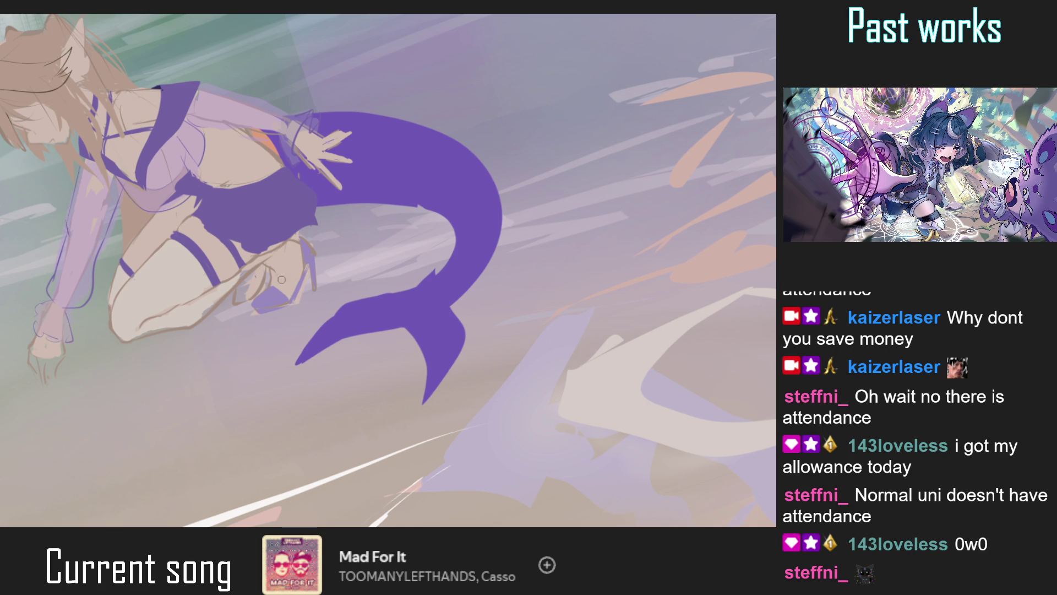
left_click_drag(239, 297, 251, 282)
scroll(251, 282, "down", 5)
scroll(276, 263, "up", 5)
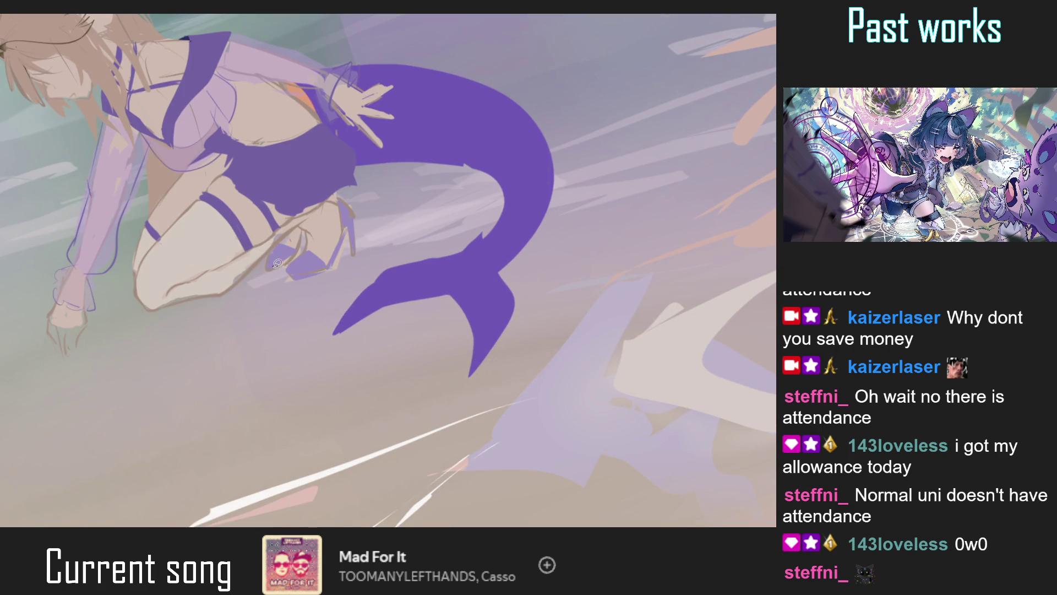
scroll(291, 305, "down", 5)
key("ctrl+0")
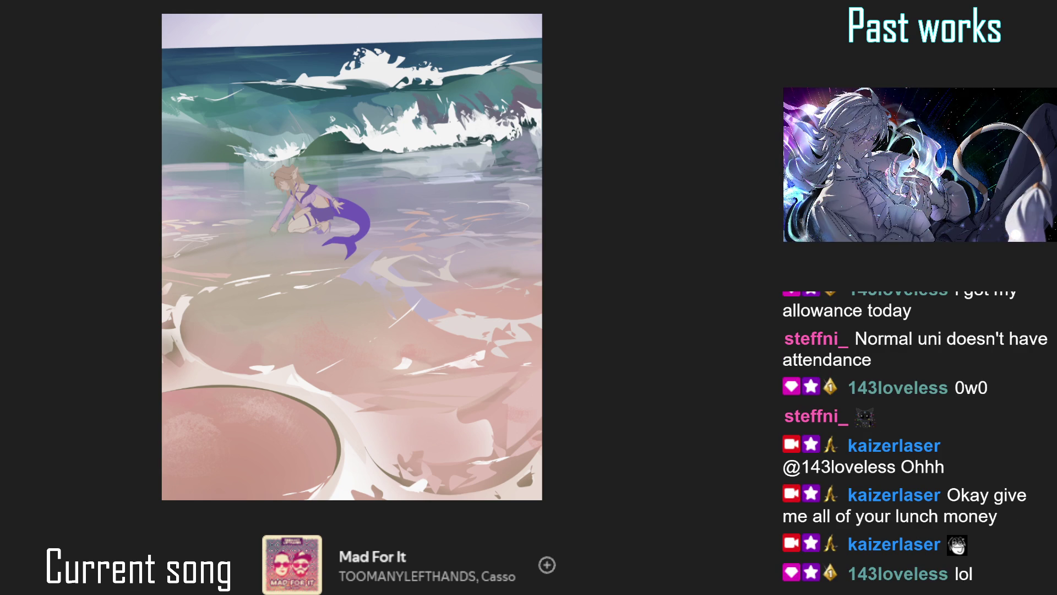
scroll(327, 190, "up", 2)
Extend purple along the shorts' top edge, then repaint that edge with lighter pink
scroll(330, 192, "up", 3)
left_click_drag(265, 256, 217, 264)
mouse_move(263, 232)
left_mouse_down()
mouse_move(251, 249)
mouse_move(284, 242)
left_mouse_up()
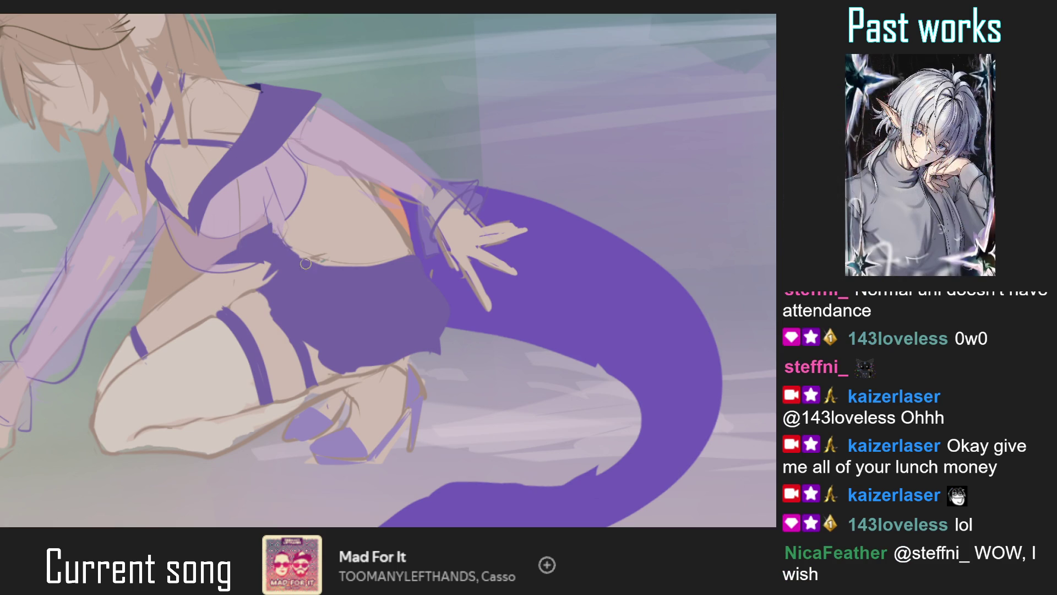
left_click_drag(273, 240, 270, 219)
scroll(291, 236, "down", 5)
scroll(291, 236, "up", 5)
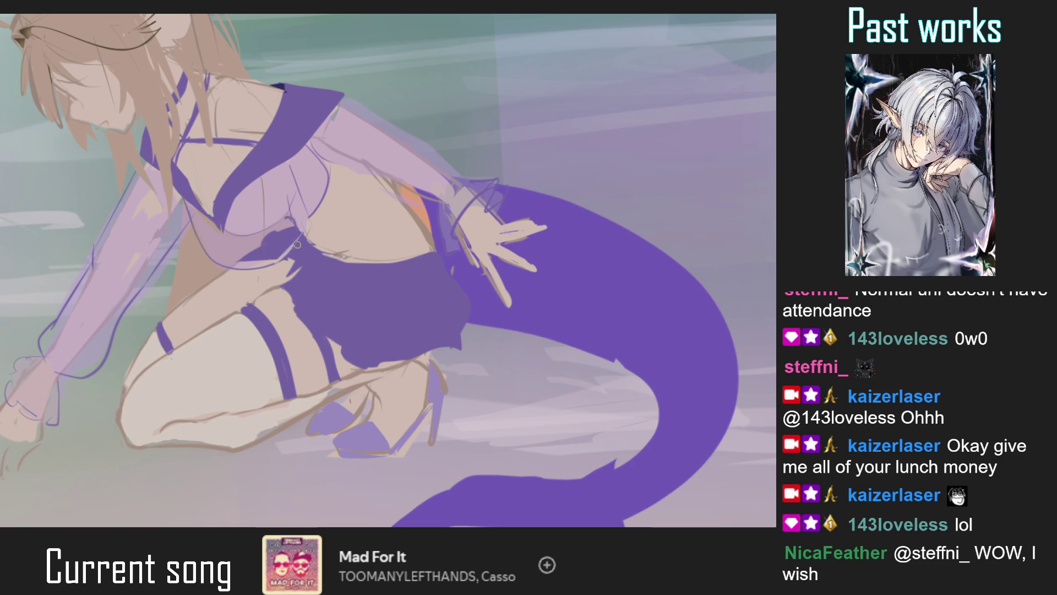
scroll(298, 194, "down", 3)
scroll(251, 302, "down", 2)
scroll(254, 301, "down", 2)
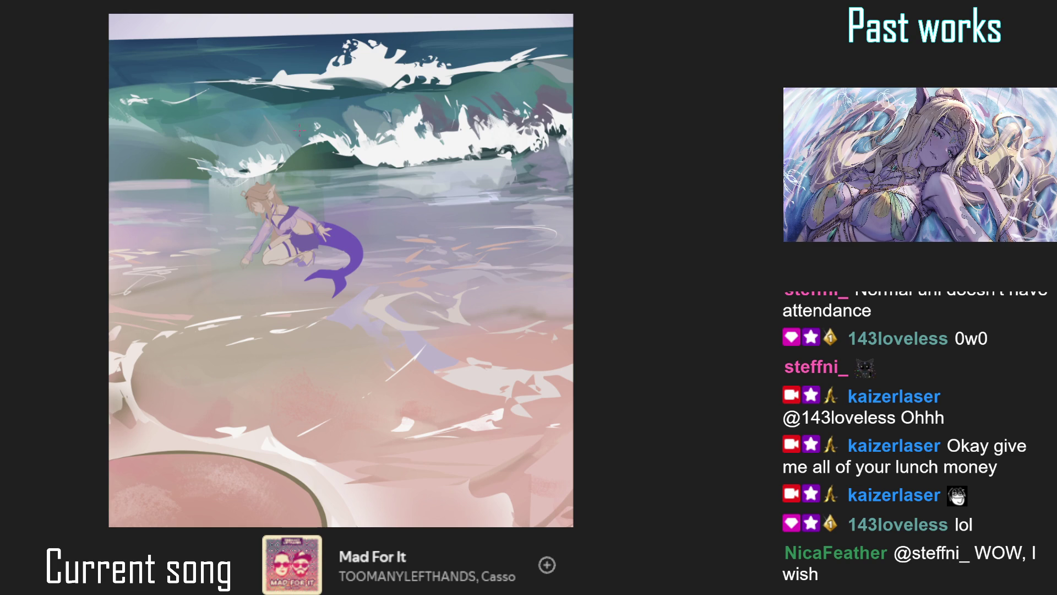
left_click(432, 355, "alt")
Eyedrop the mermaid's purple and draw thin outline lines along the chest's lower edge
scroll(276, 225, "up", 5)
left_click(397, 330, "alt")
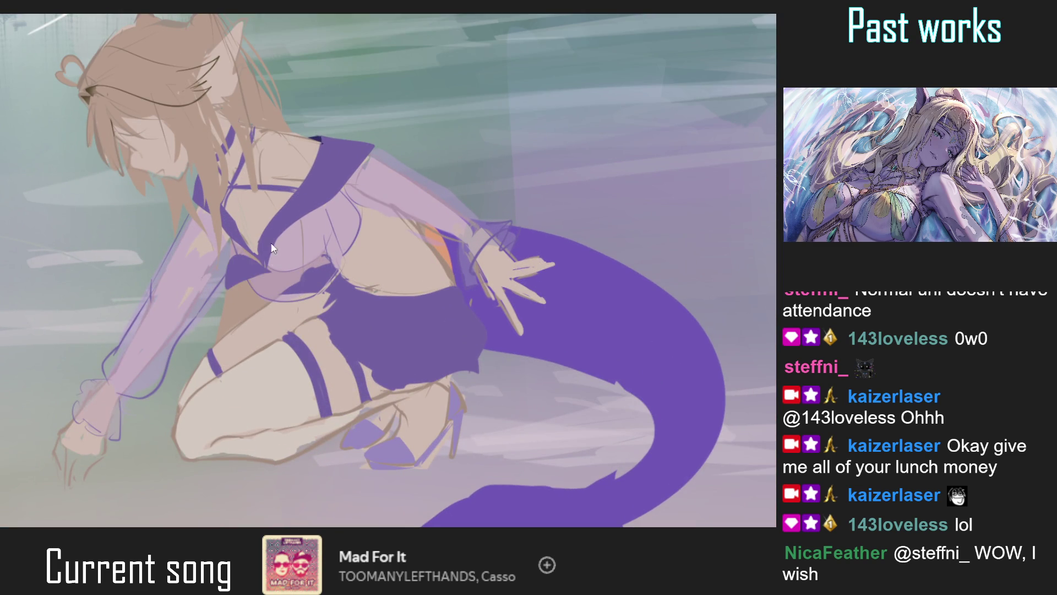
left_click_drag(259, 264, 232, 249)
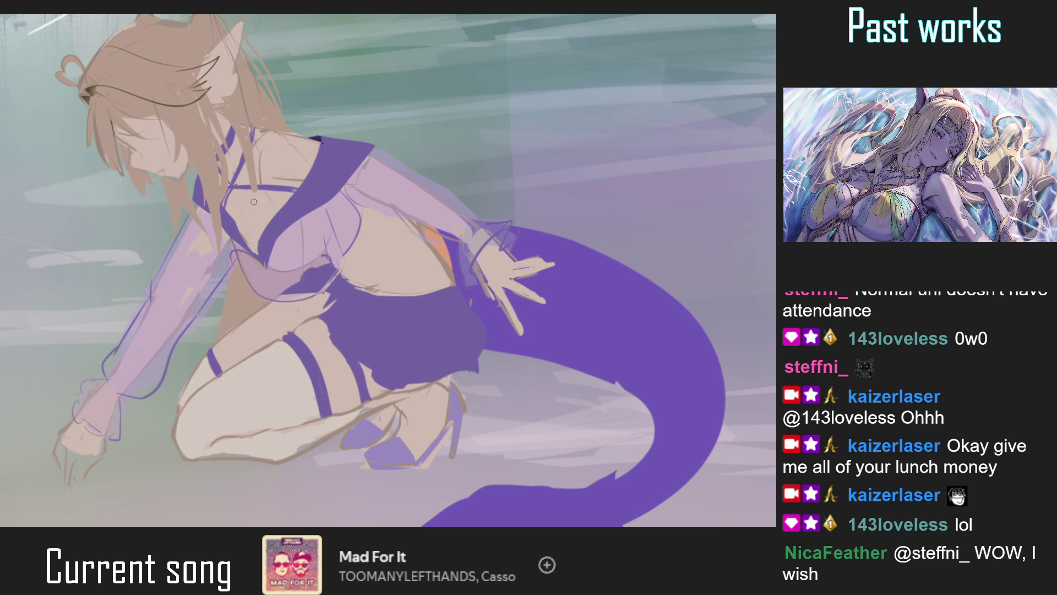
scroll(264, 247, "up", 2)
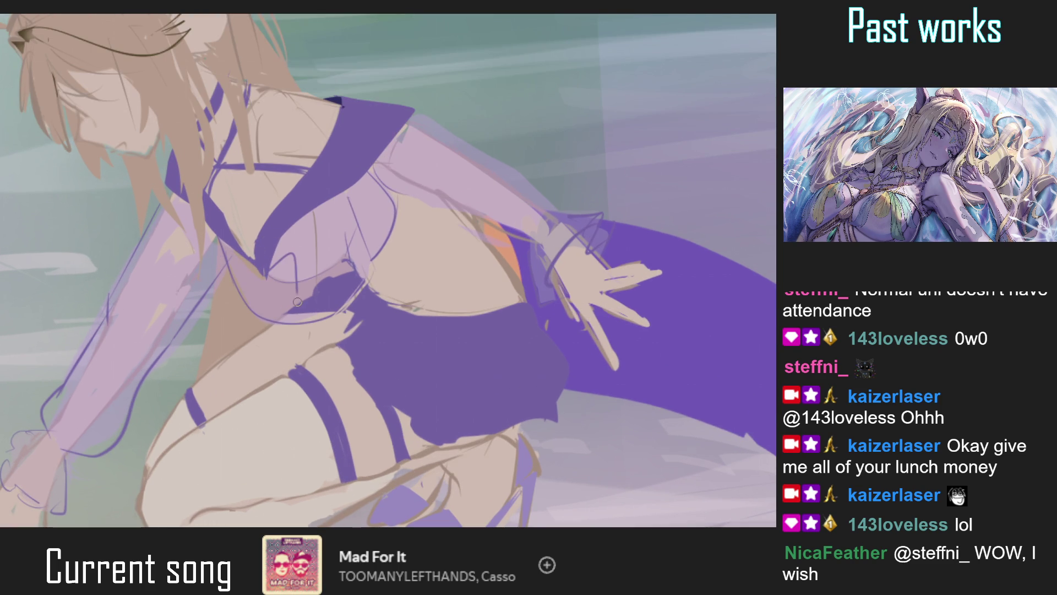
left_click_drag(265, 266, 292, 270)
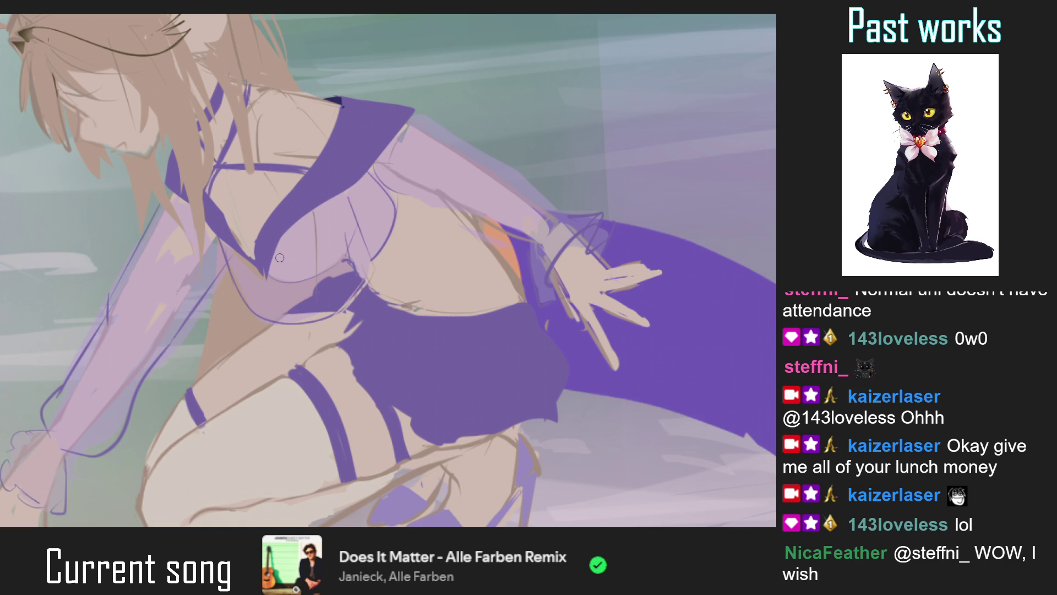
mouse_move(269, 268)
left_mouse_down()
mouse_move(289, 266)
mouse_move(269, 265)
mouse_move(252, 308)
left_mouse_up()
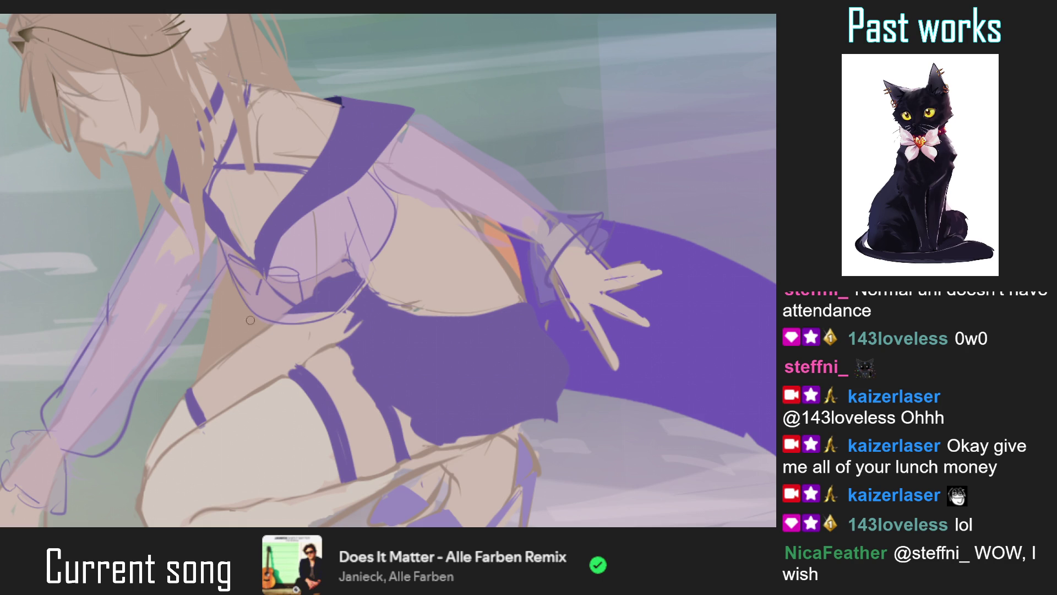
Draw a freehand lasso selection around an area near the skirt
scroll(284, 320, "down", 2)
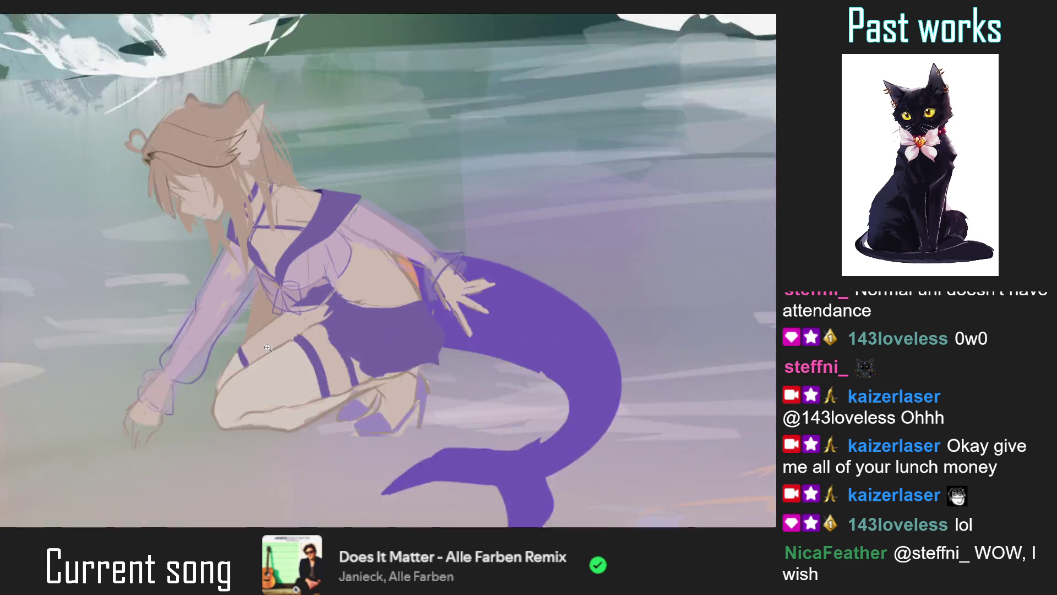
scroll(285, 320, "down", 3)
scroll(284, 320, "up", 6)
mouse_move(222, 262)
left_mouse_down()
mouse_move(266, 304)
mouse_move(226, 310)
left_mouse_up()
Undo the purple fill under the skirt and paint lavender over the bow's dark wedge
key("ctrl+z")
key("ctrl+z")
key("ctrl+z")
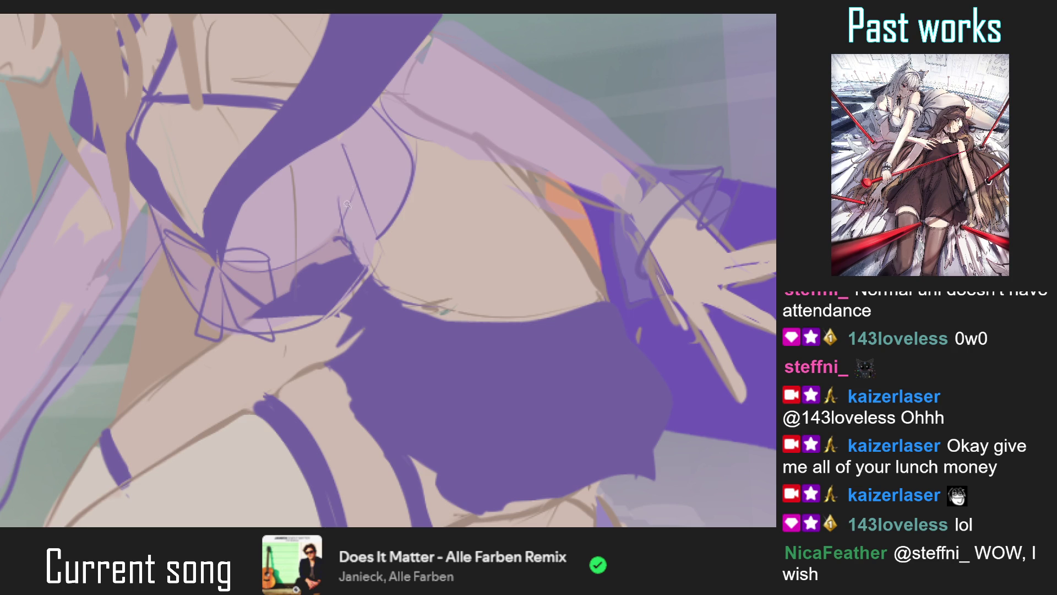
scroll(188, 212, "down", 2)
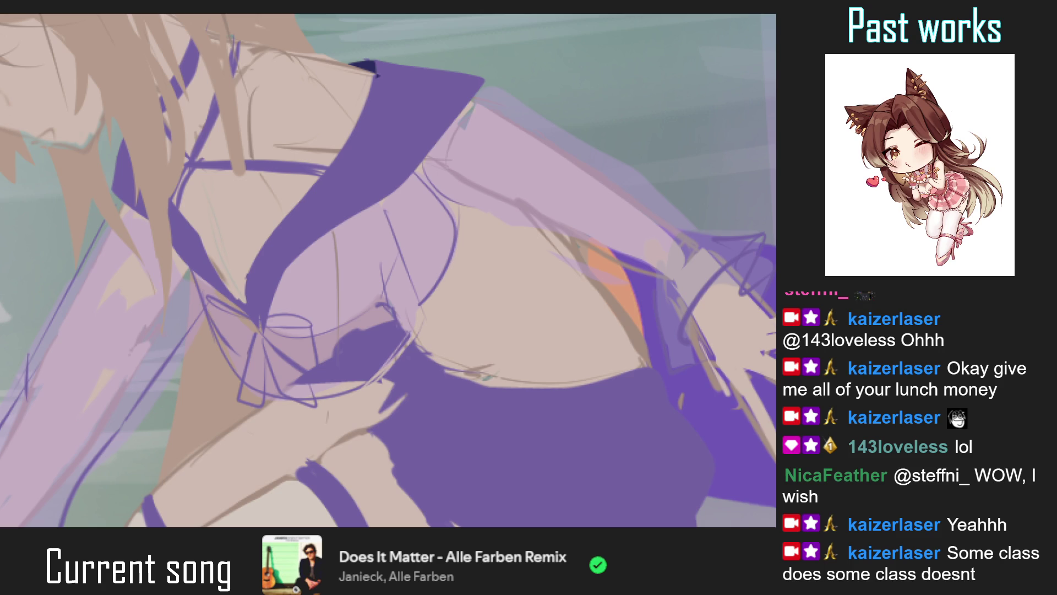
scroll(389, 271, "down", 5)
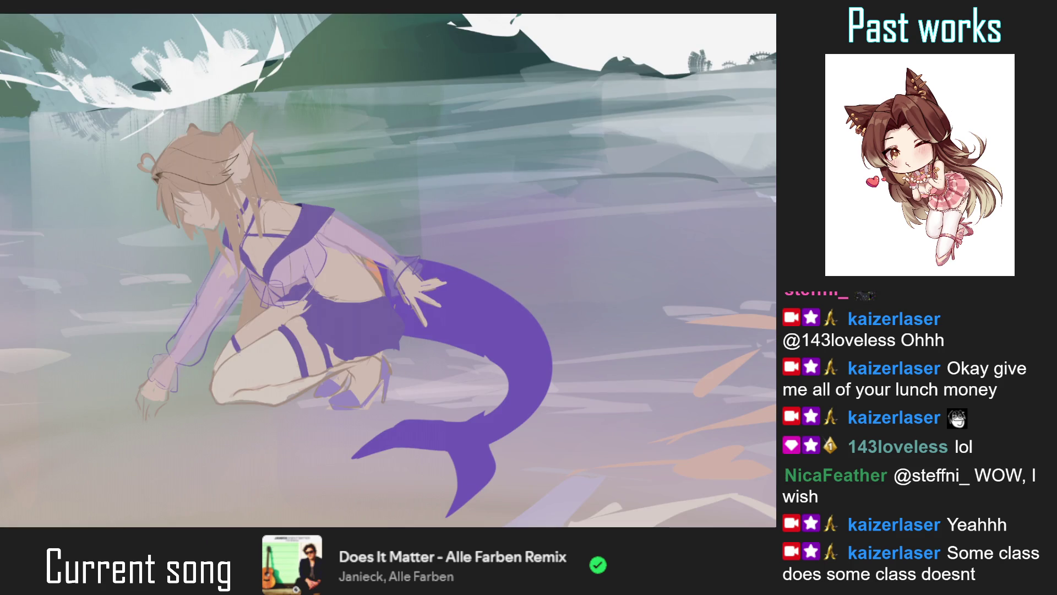
scroll(388, 271, "up", 5)
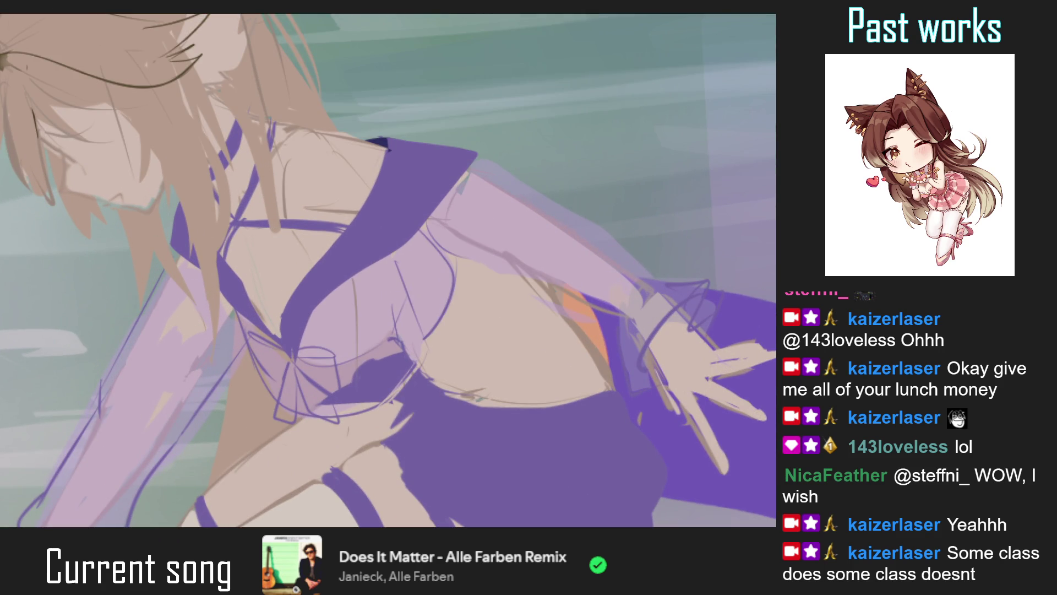
key("ctrl+0")
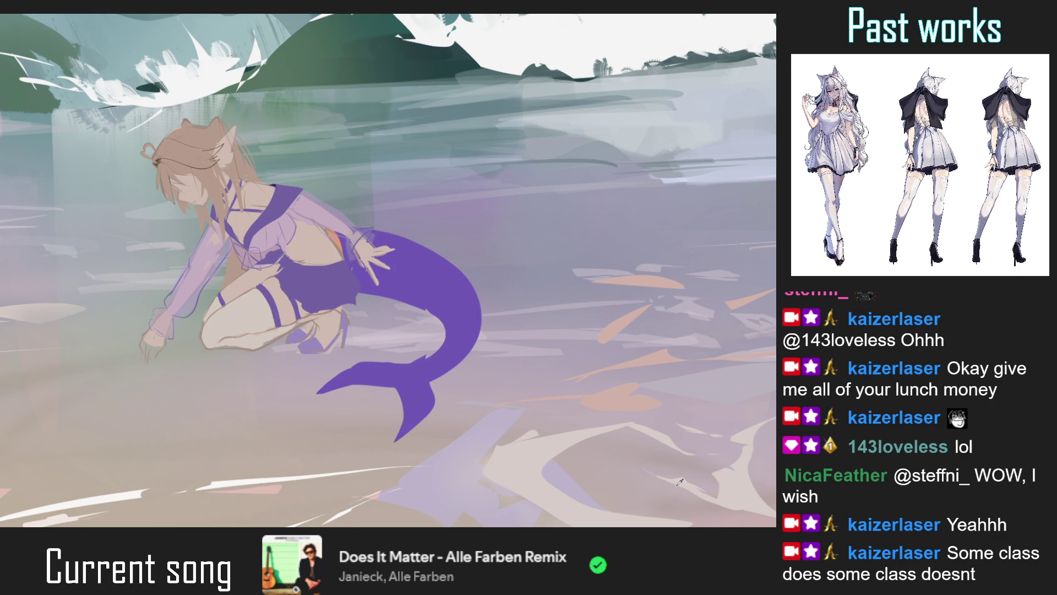
scroll(257, 275, "up", 5)
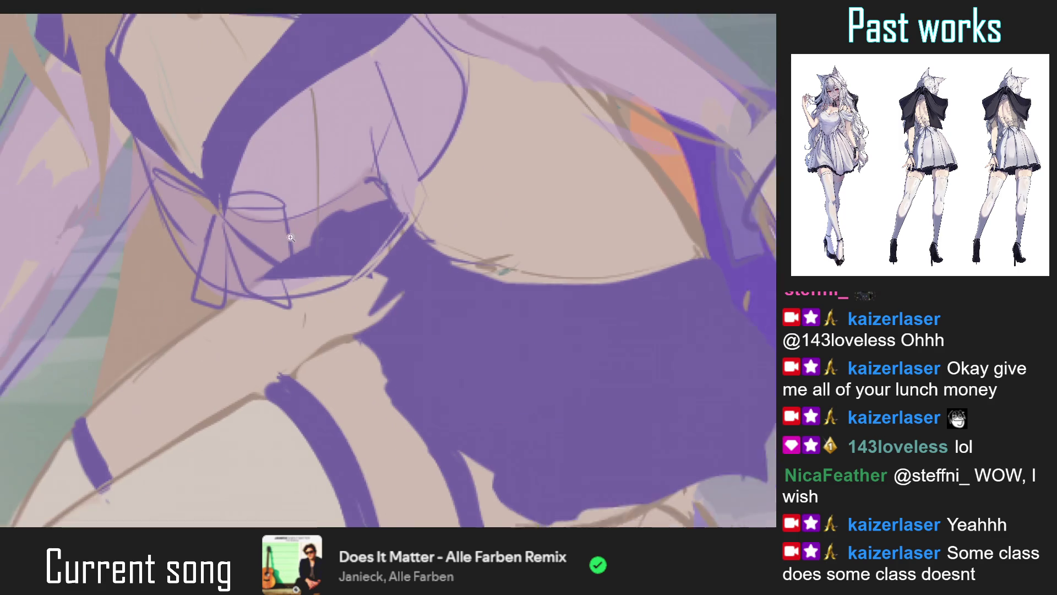
left_click_drag(258, 280, 289, 286)
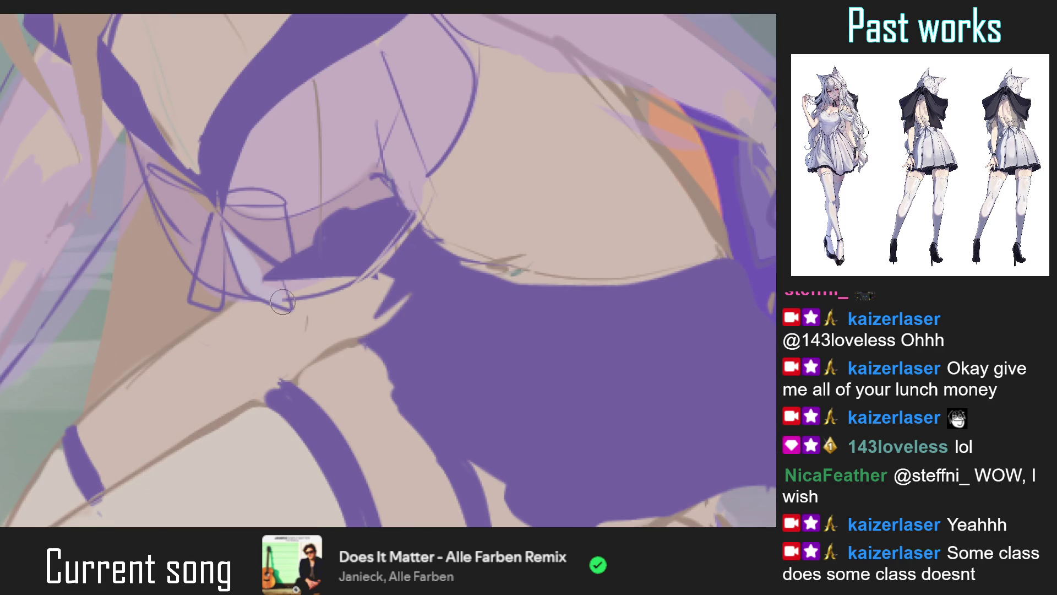
Paint a light pink highlight inside the bow's left loop
scroll(289, 286, "up", 3)
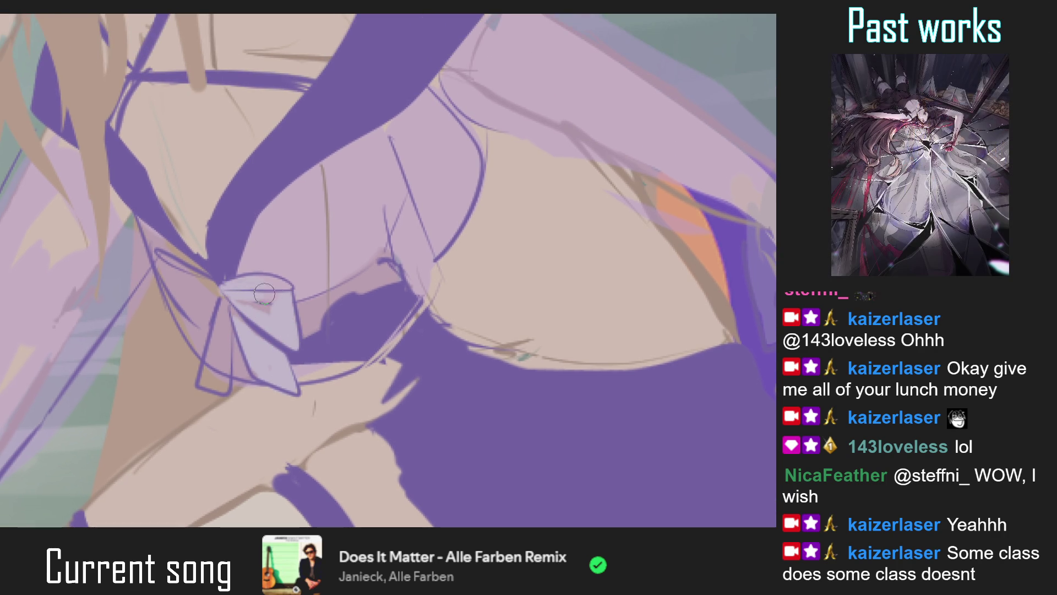
key("ctrl+0")
key("ctrl+0")
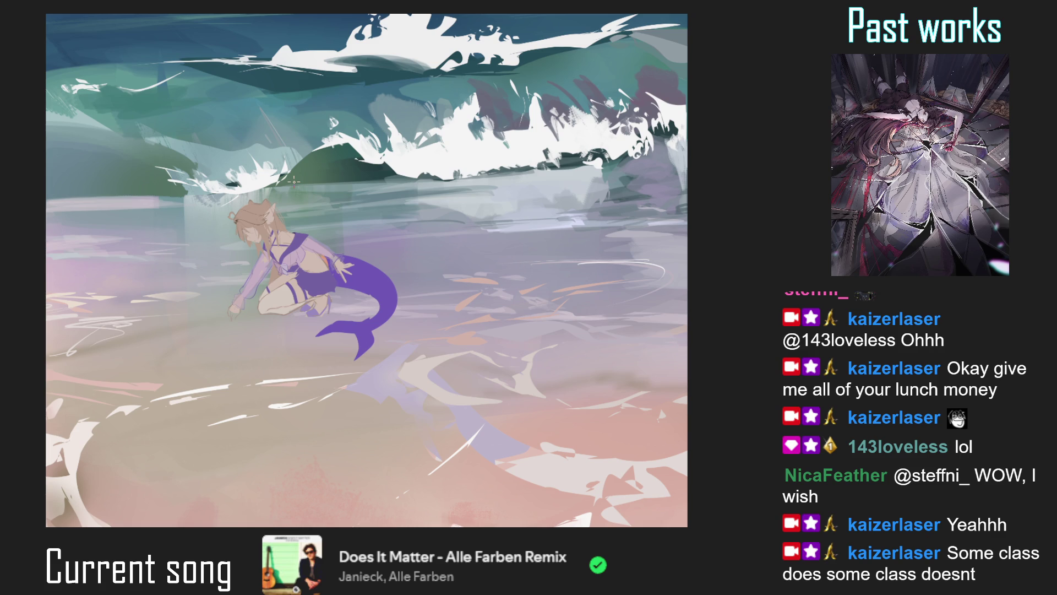
scroll(291, 244, "up", 5)
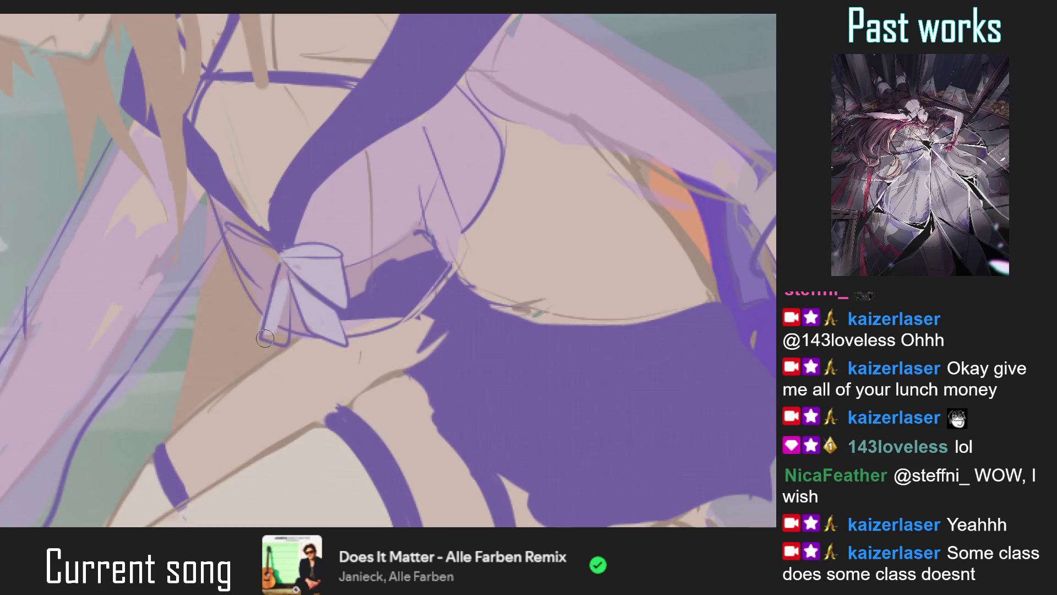
mouse_move(238, 249)
left_mouse_down()
mouse_move(256, 270)
mouse_move(237, 242)
left_mouse_up()
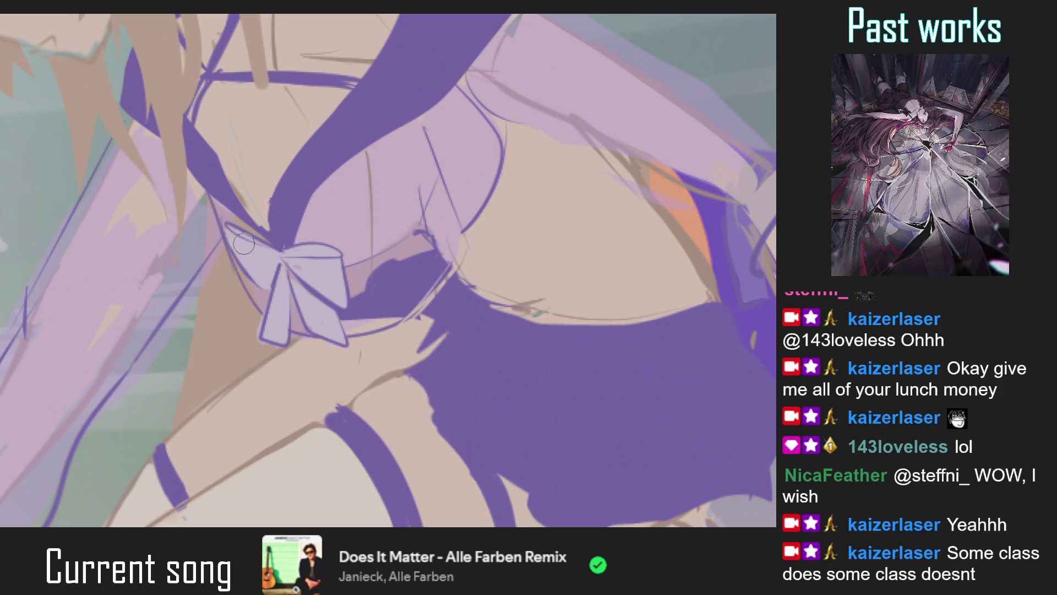
scroll(217, 334, "down", 5)
scroll(217, 334, "down", 2)
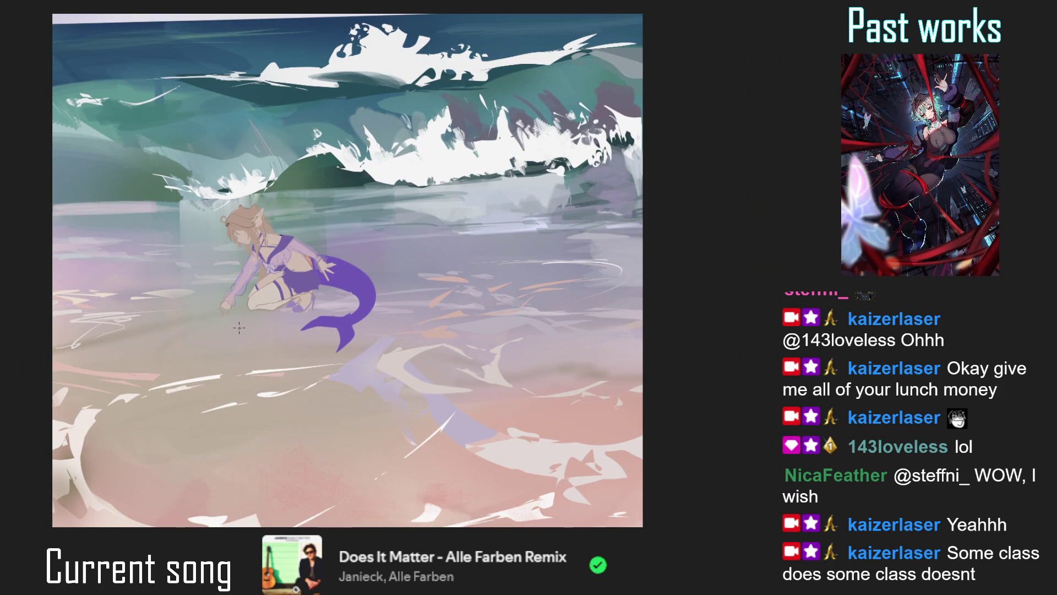
Fit the painting to view and draw a thin line along the mermaid's hand and tail edge
scroll(240, 322, "down", 2)
scroll(240, 321, "down", 2)
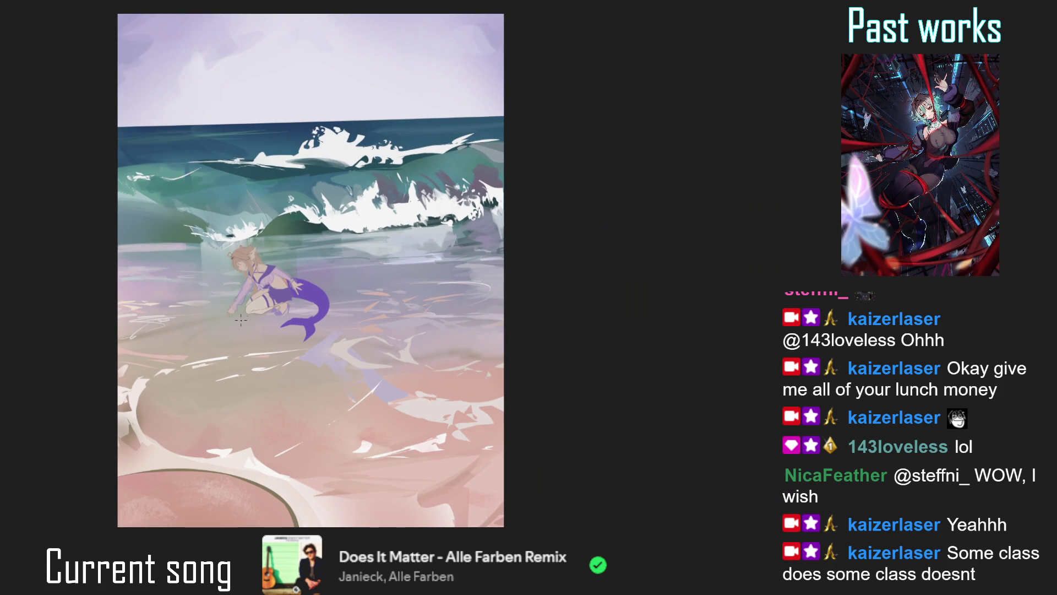
key("ctrl+z")
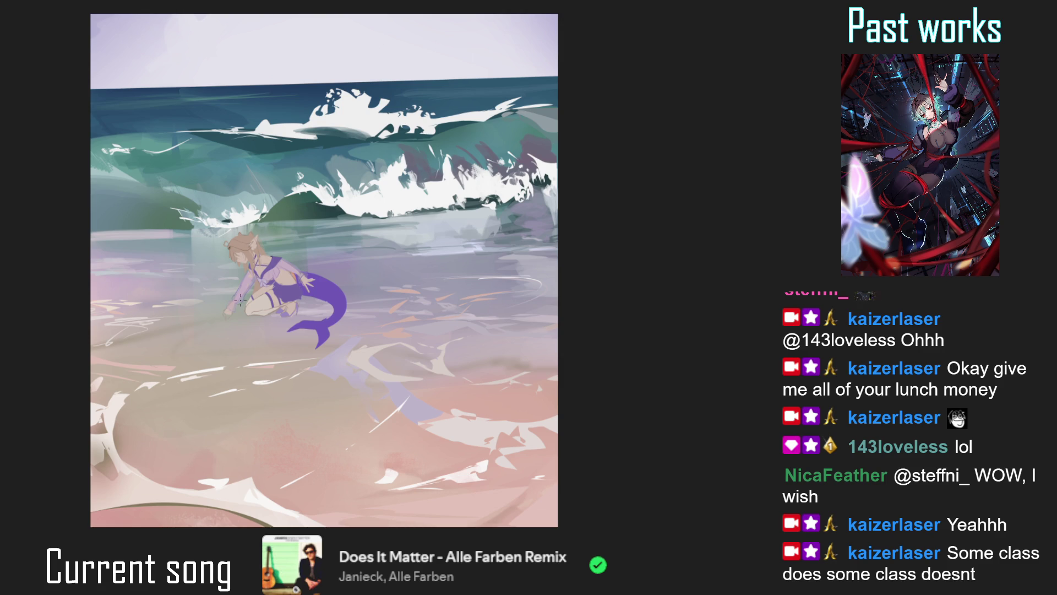
scroll(240, 297, "up", 5)
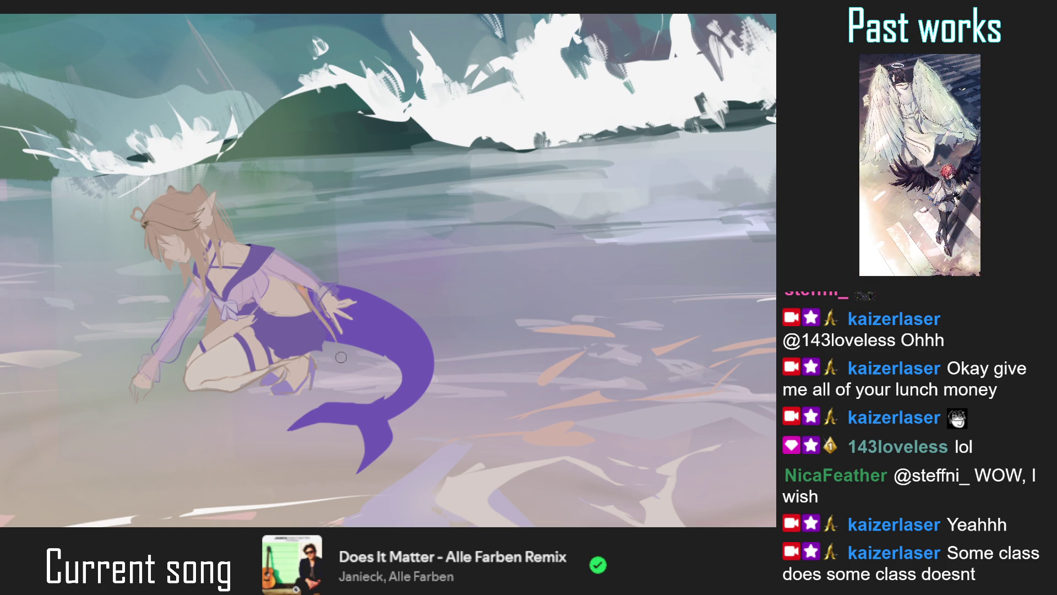
left_click_drag(334, 346, 327, 317)
key("ctrl+plus")
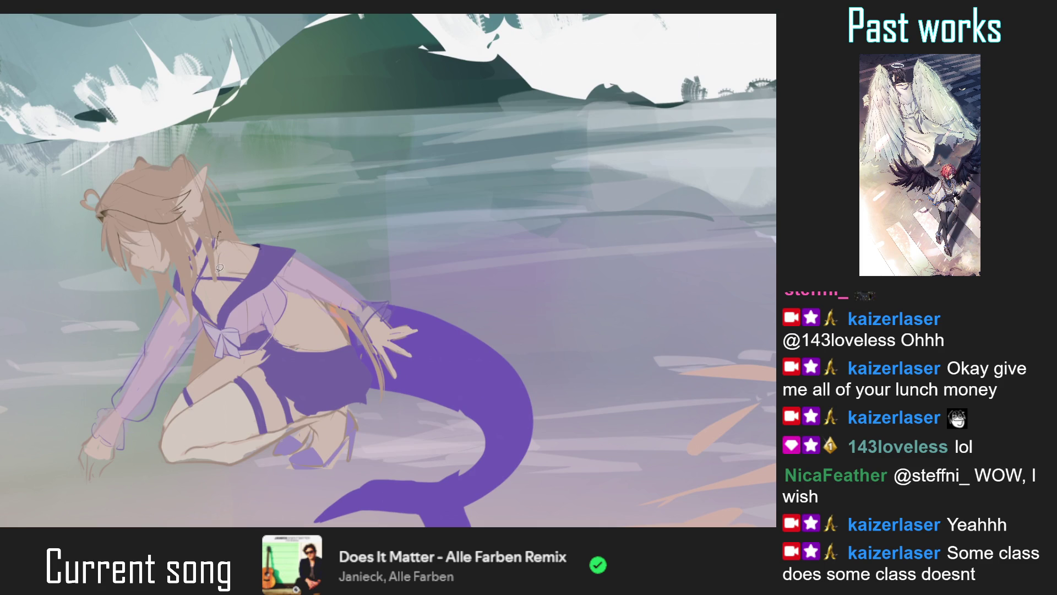
key("ctrl+plus")
key("ctrl+plus")
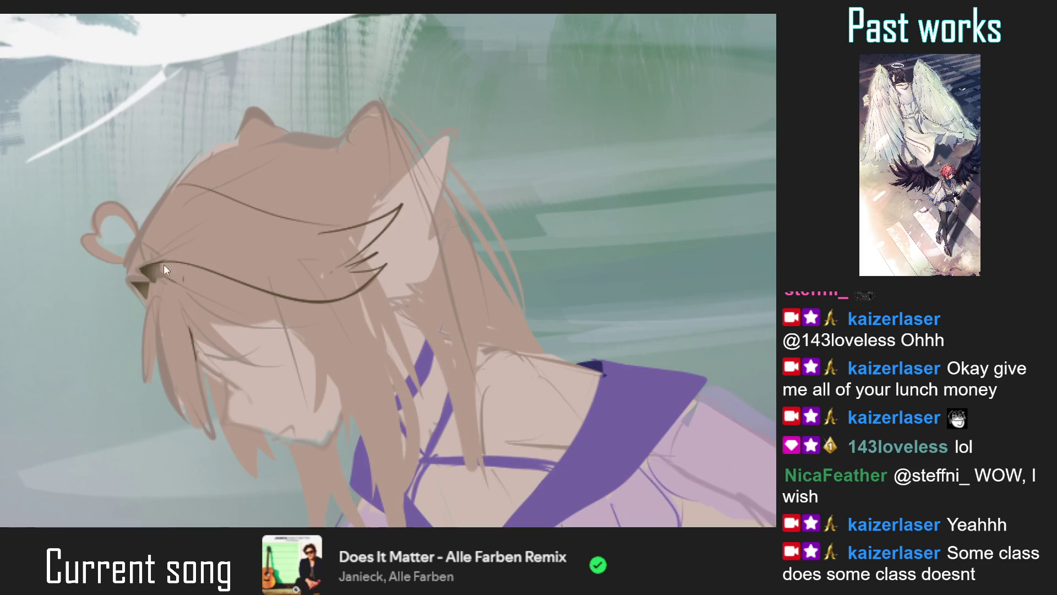
Draw thin brown strands down the top of the hair, discarding an initial dark stroke
left_click_drag(344, 139, 301, 182)
key("ctrl+z")
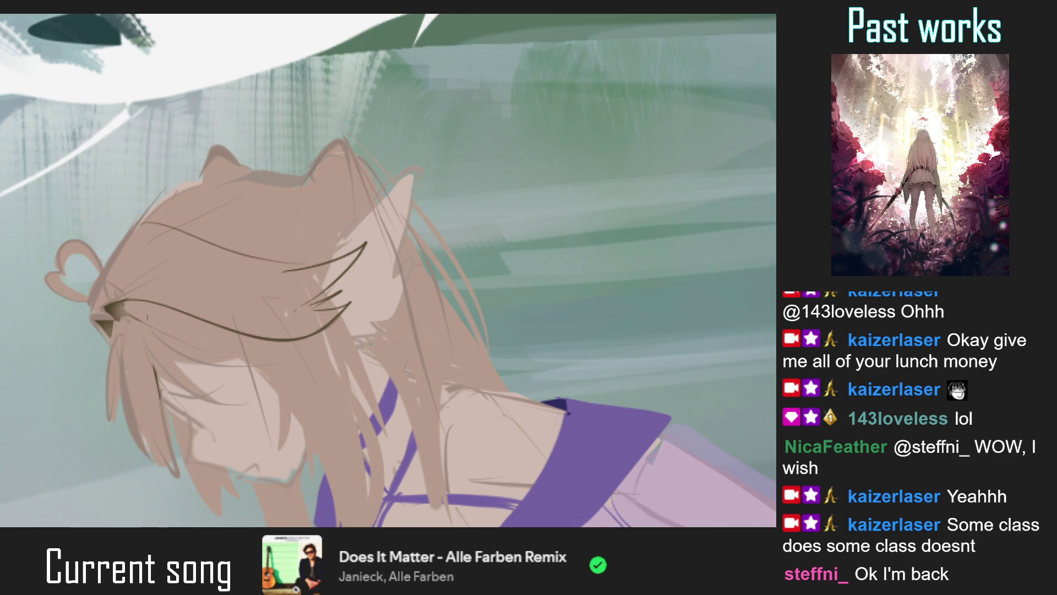
left_click_drag(309, 176, 300, 248)
left_click_drag(307, 202, 322, 215)
Add a faint darker strand line lower in the hair and return to the whole-painting view
key("ctrl+0")
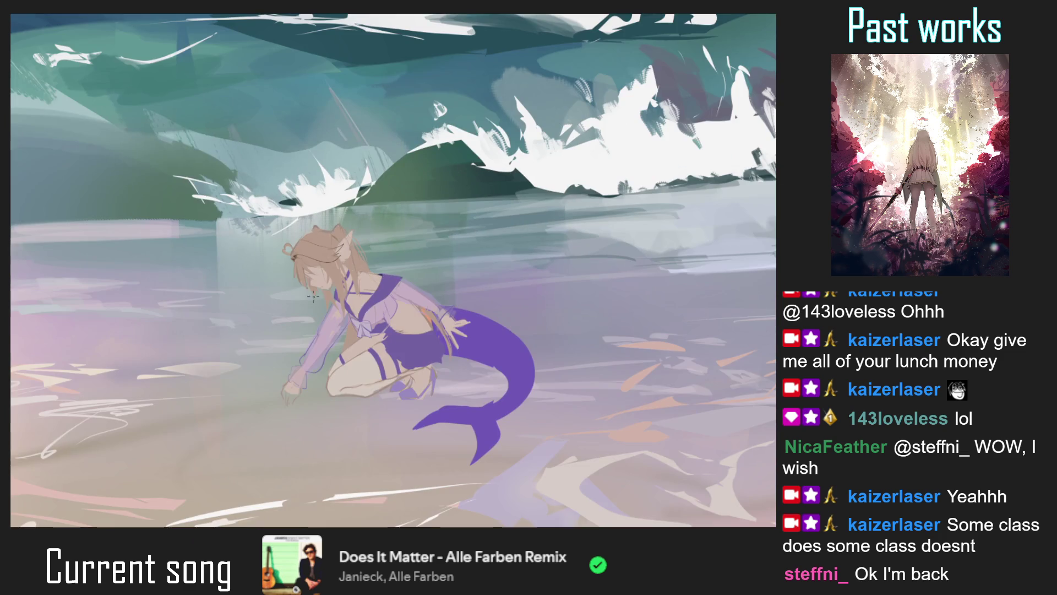
scroll(298, 238, "up", 5)
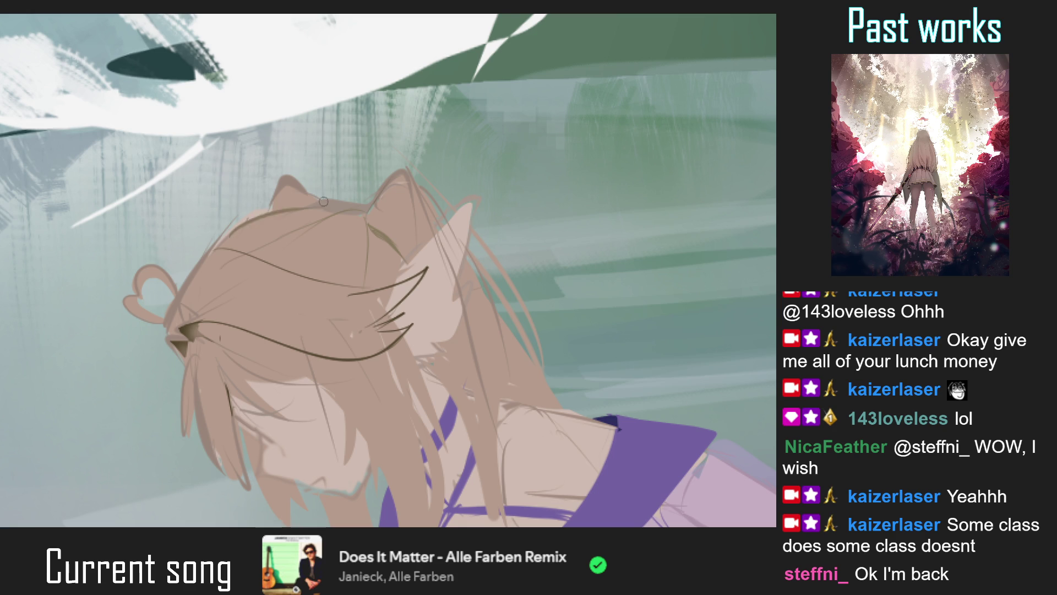
key("ctrl+0")
scroll(238, 302, "up", 5)
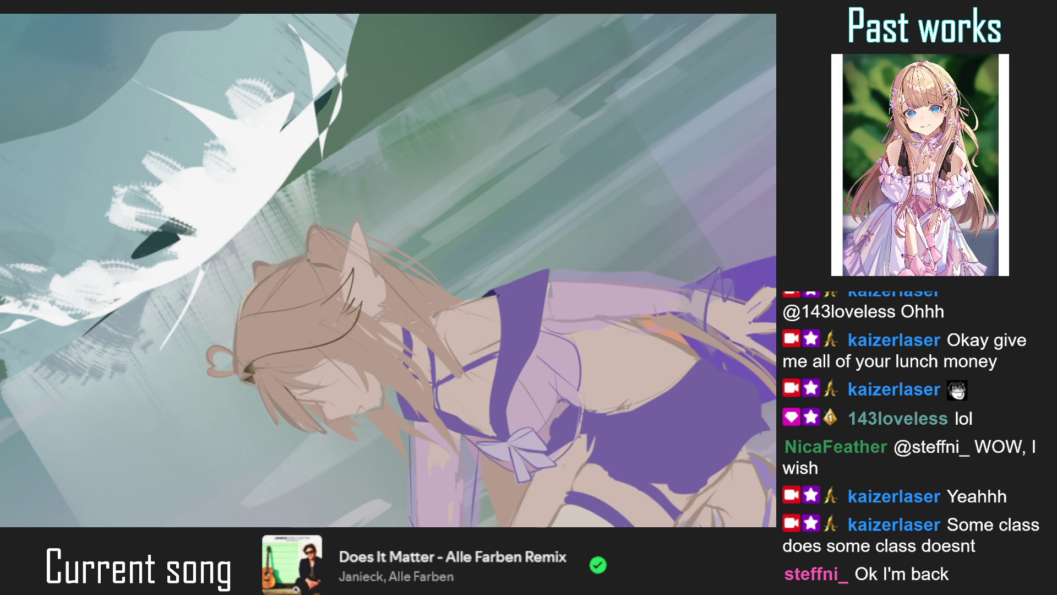
left_click_drag(270, 293, 305, 281)
key("ctrl+0")
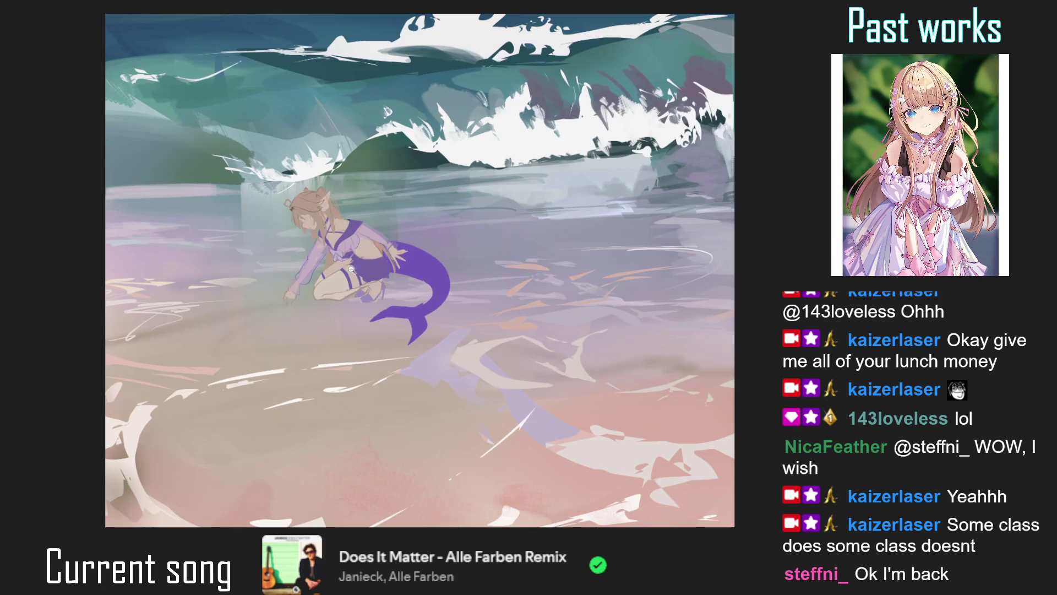
Zoom in on the girl's head and tilt the canvas view clockwise
scroll(313, 317, "down", 2)
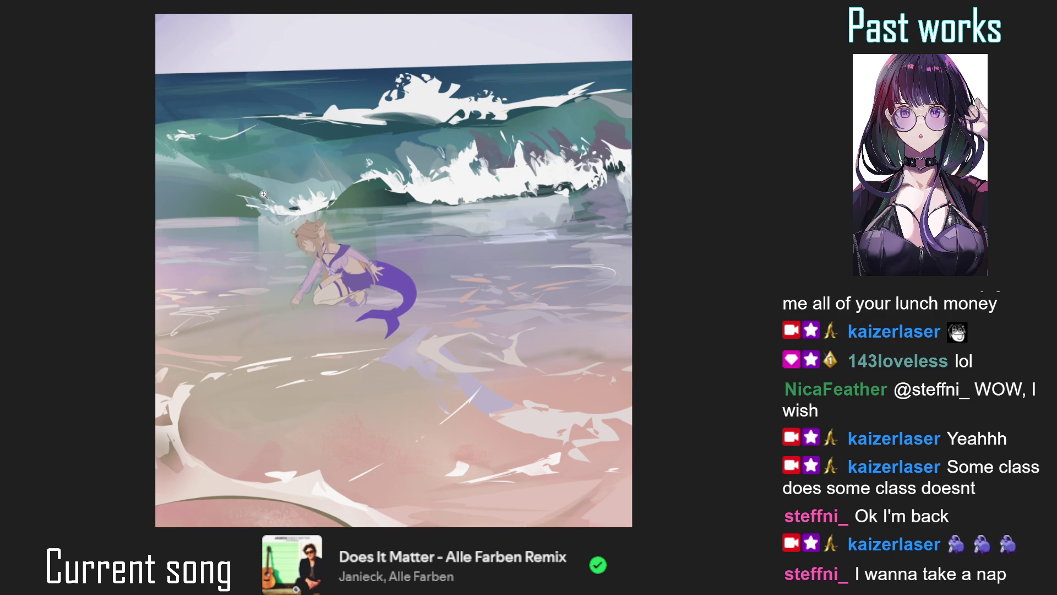
scroll(308, 236, "up", 5)
left_click_drag(310, 239, 242, 282)
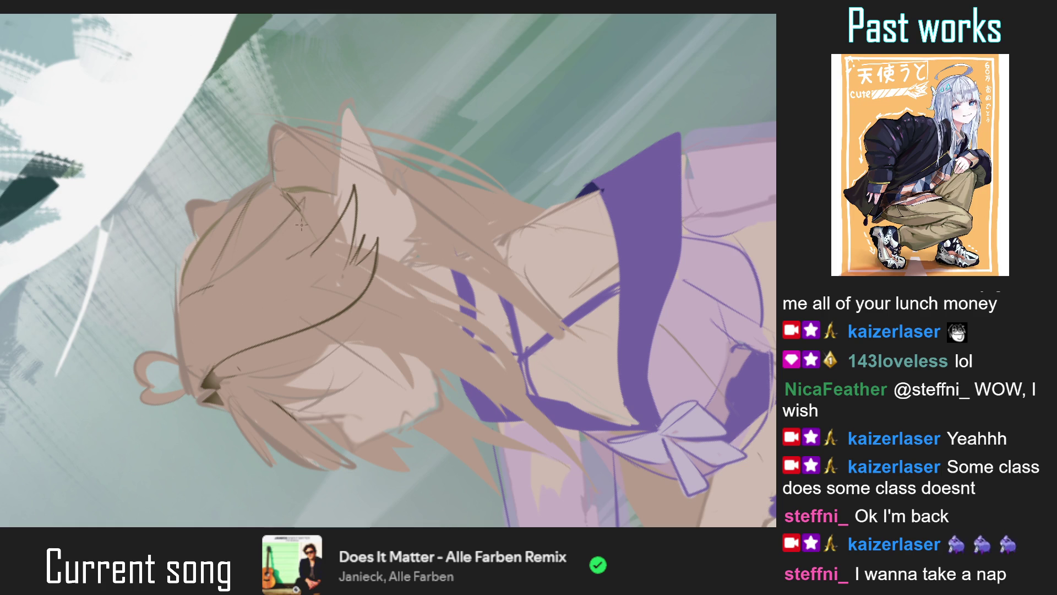
Straighten the tilted view and fit the whole page to the window
scroll(328, 208, "down", 5)
scroll(331, 226, "up", 1)
scroll(331, 225, "up", 2)
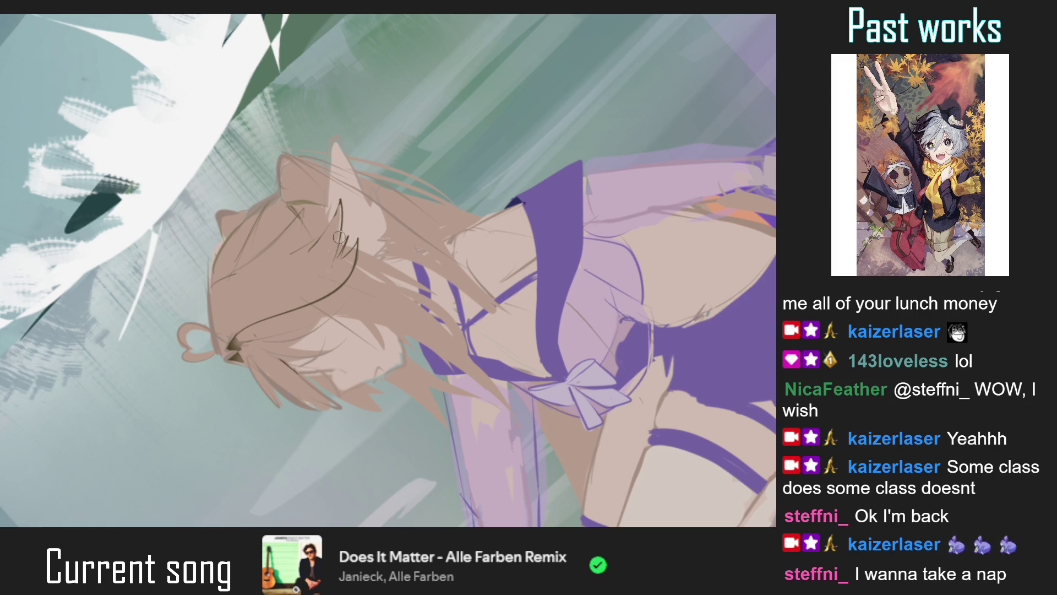
key("5")
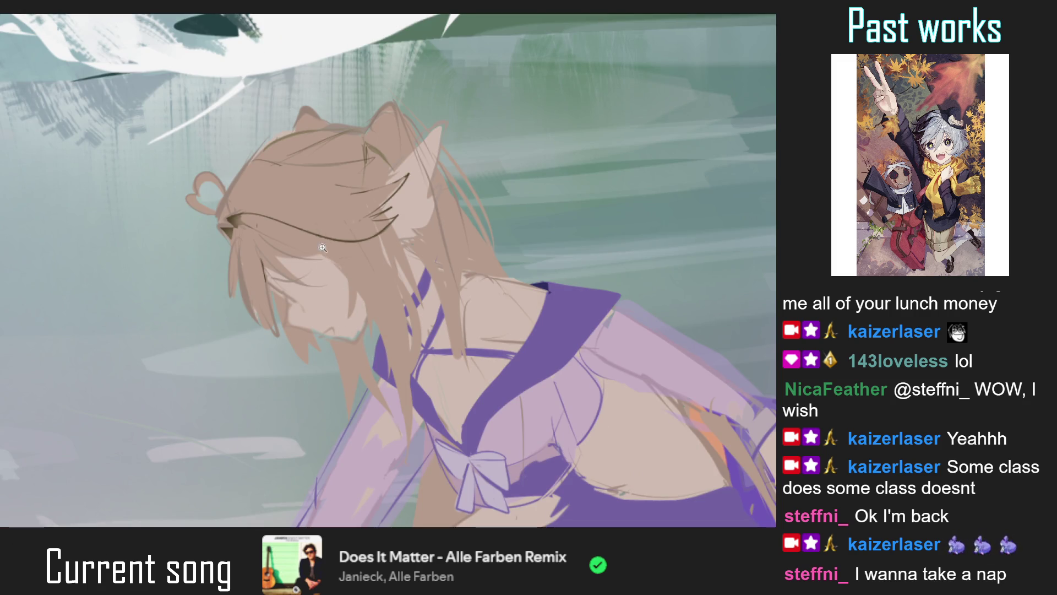
key("2")
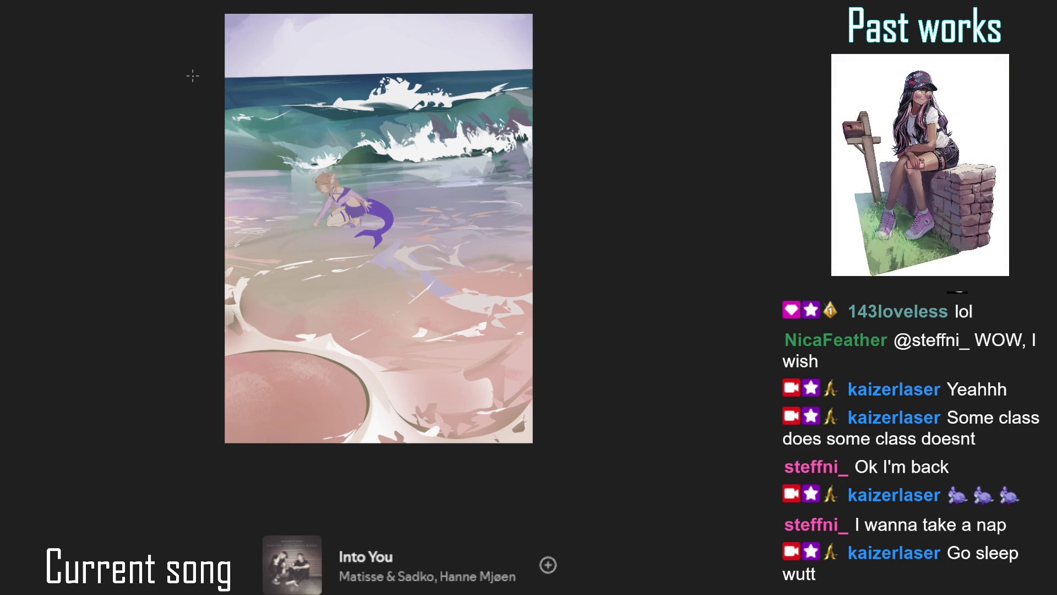
Zoom in close on the mermaid's hair, face and collarbone straps
scroll(302, 346, "up", 2)
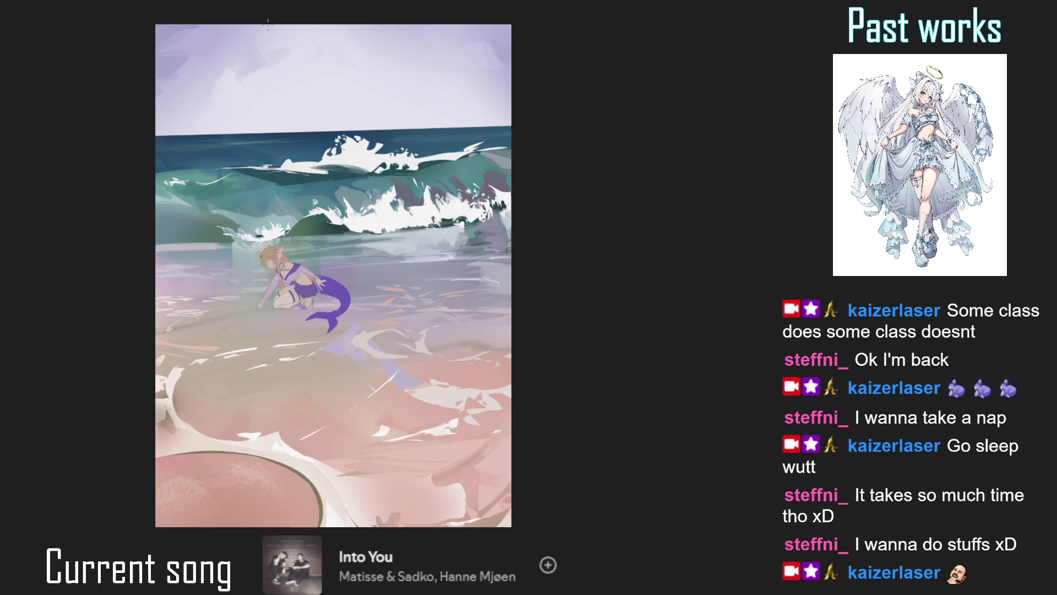
scroll(275, 258, "up", 3)
scroll(275, 258, "up", 3)
scroll(275, 258, "up", 3)
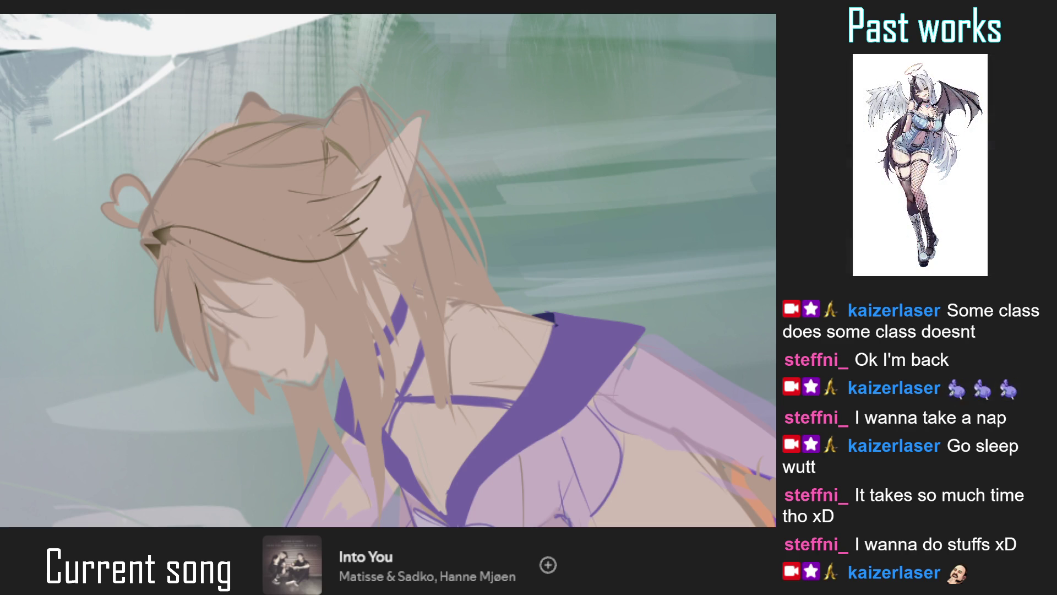
Zoom in and draw a dark strand line down the hair, keeping it after an undo/redo
scroll(269, 235, "down", 2)
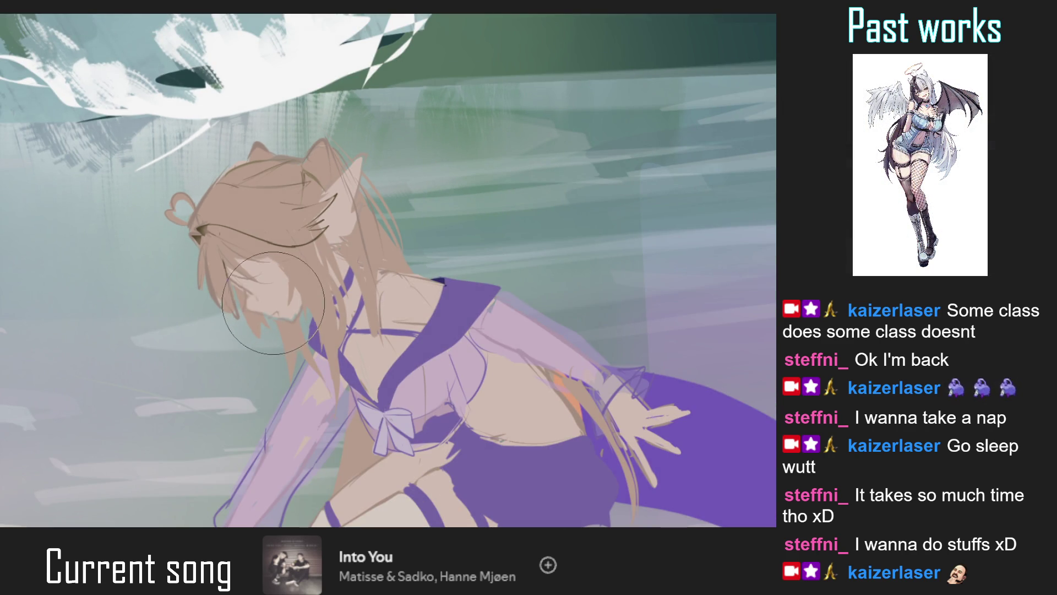
scroll(289, 337, "down", 3)
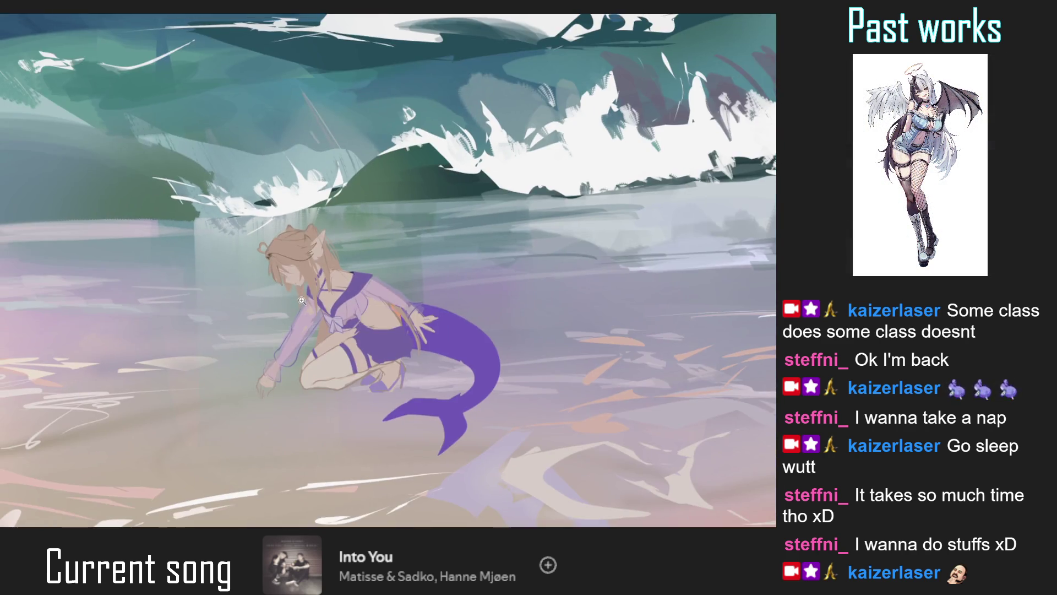
scroll(284, 336, "down", 1)
scroll(281, 278, "up", 2)
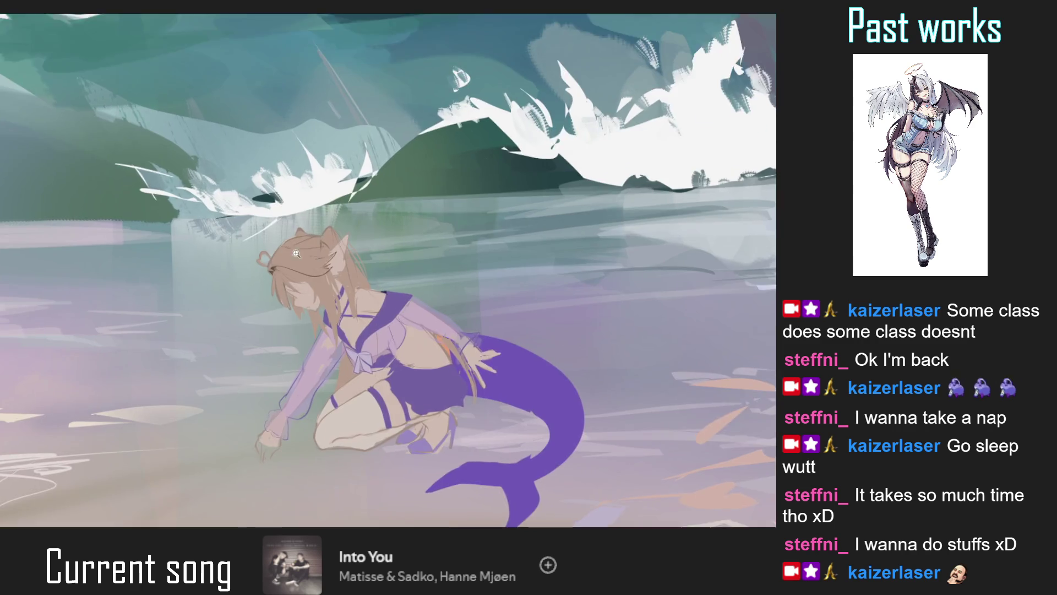
scroll(280, 278, "up", 3)
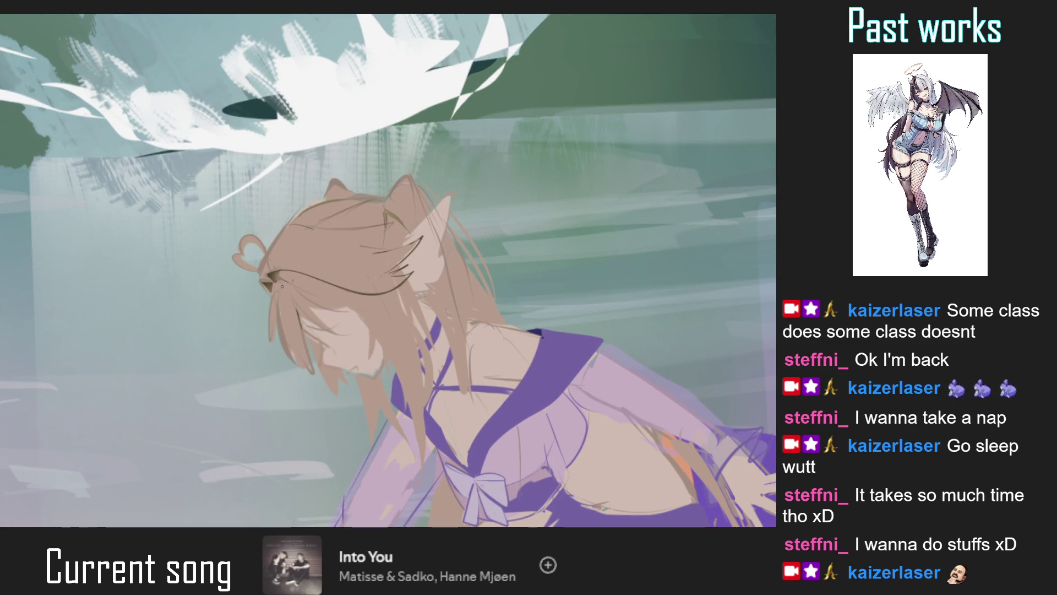
scroll(297, 287, "up", 2)
scroll(296, 221, "up", 2)
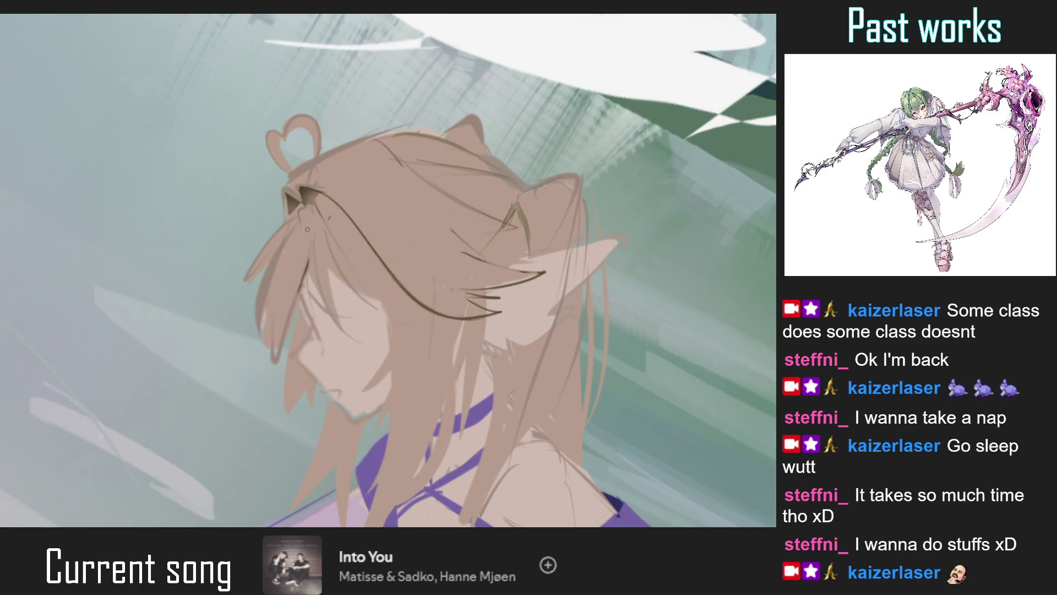
left_click_drag(294, 217, 316, 302)
key("ctrl+z")
key("ctrl+y")
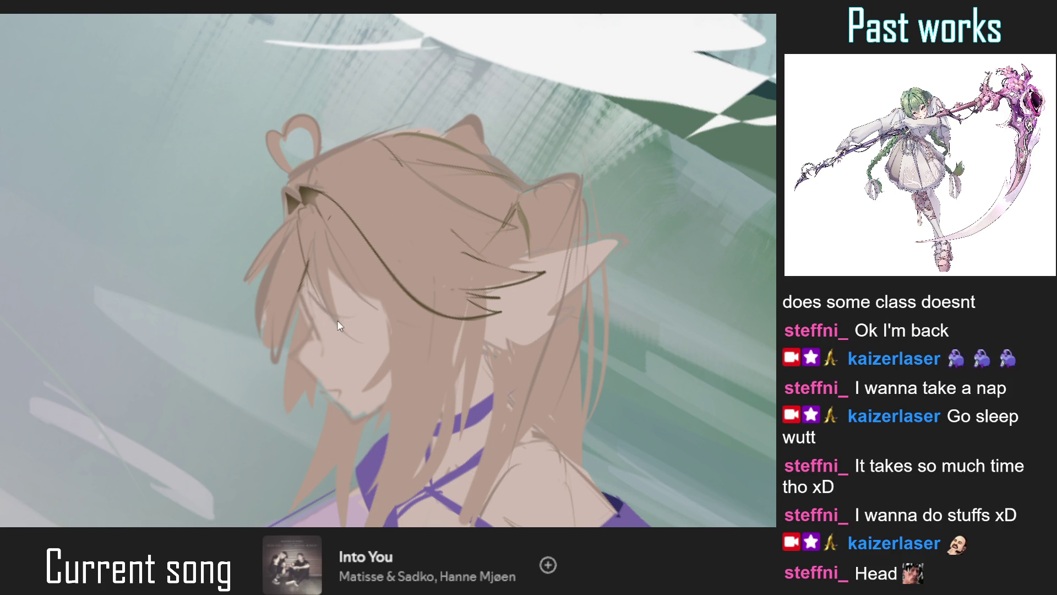
Rework a thin dark hair line and add another strand down the hair
left_click_drag(282, 341, 309, 271)
key("ctrl+z")
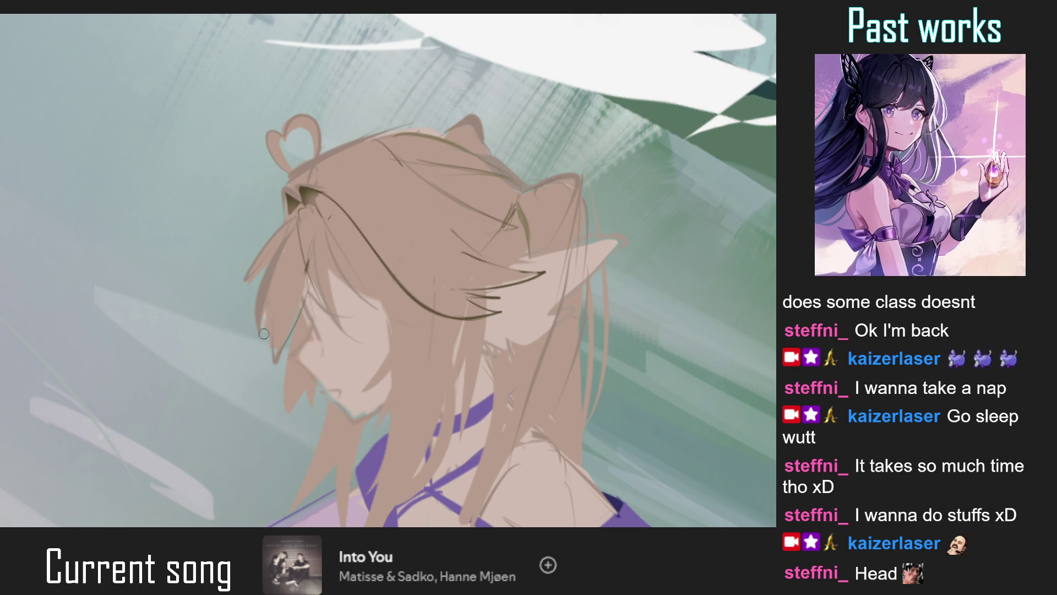
left_click_drag(304, 212, 305, 271)
Reset to the whole upright painting and flip the coin
left_click(314, 127)
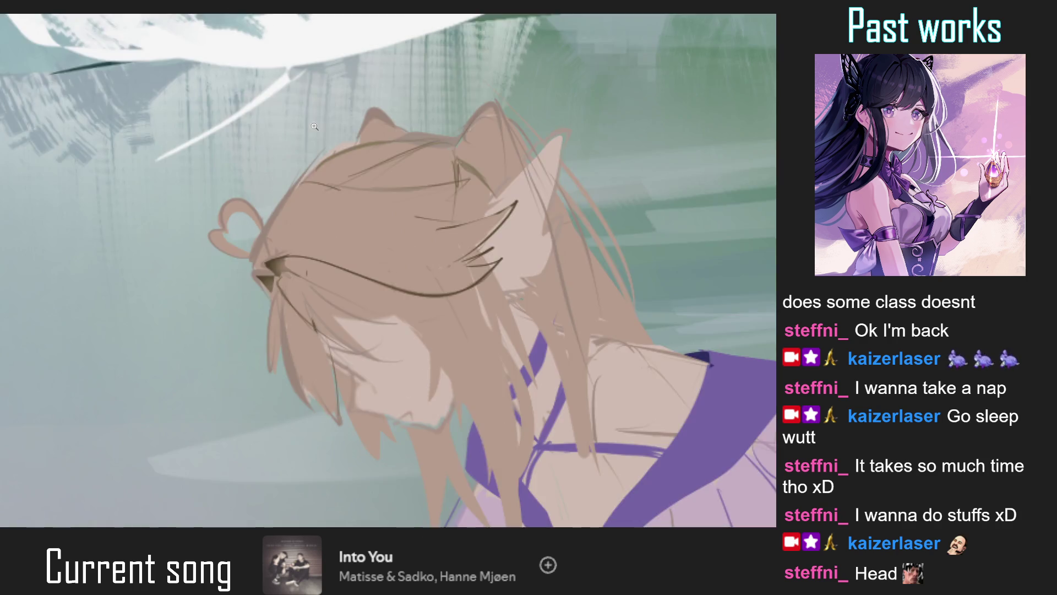
key("ctrl+0")
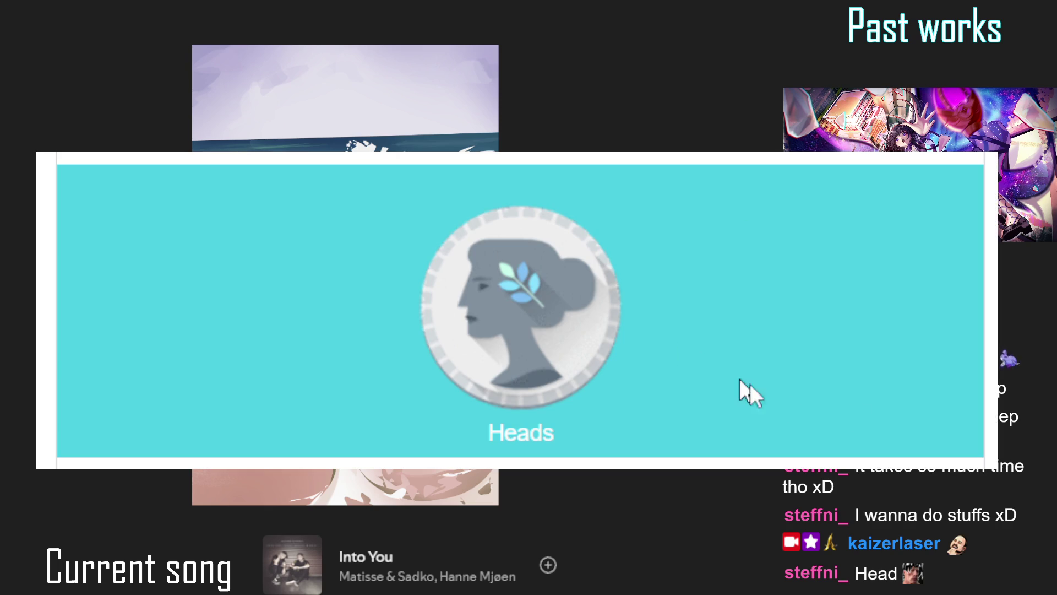
left_click(550, 465)
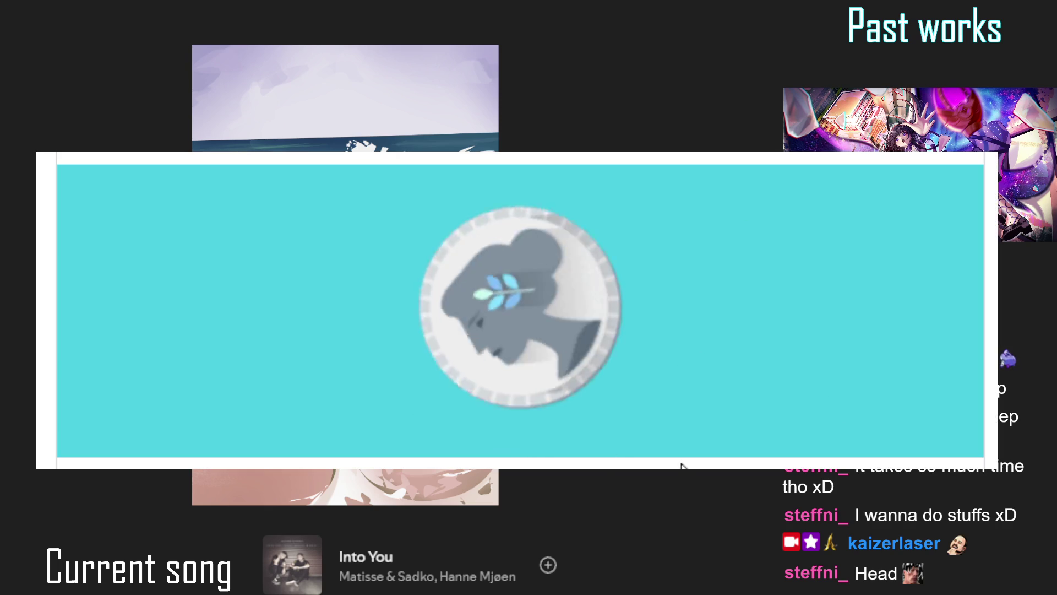